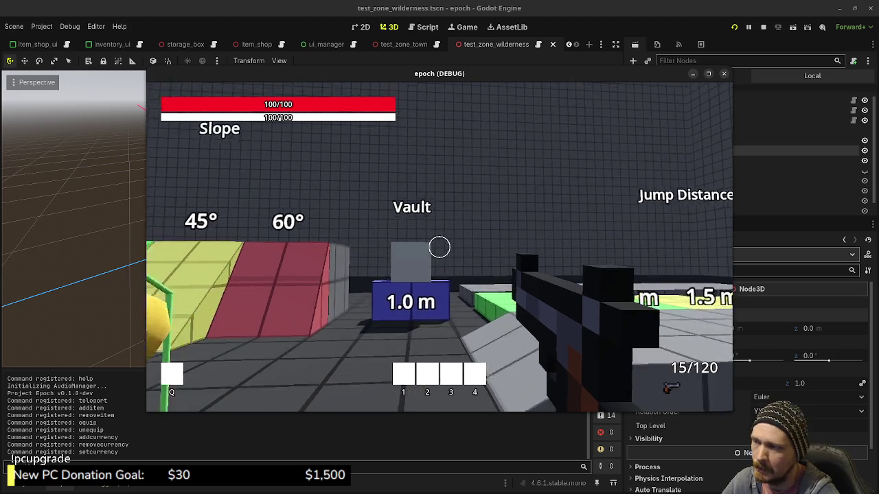
Walk past the jump-height steps and through the grey doors into the grid-walled room.
key(w)
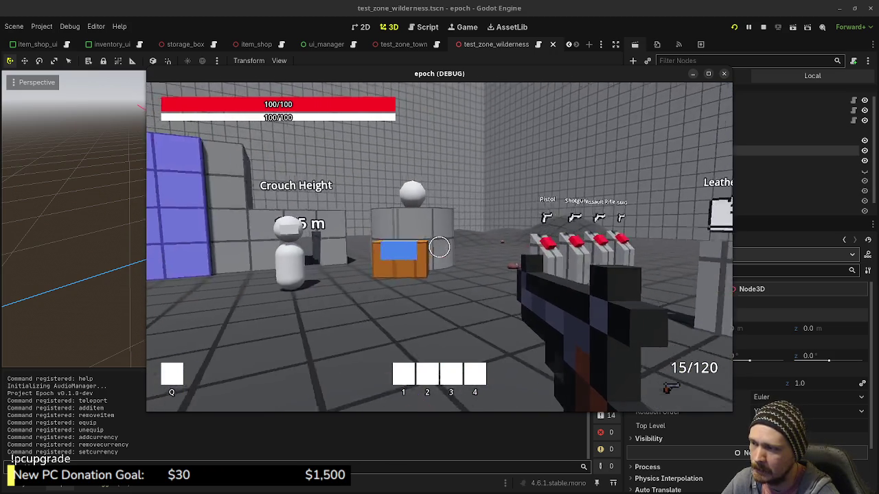
key(w)
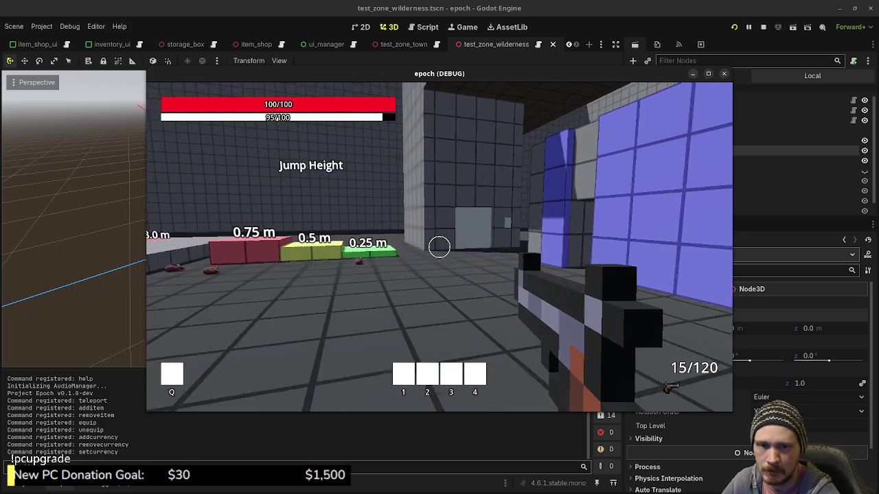
key(w)
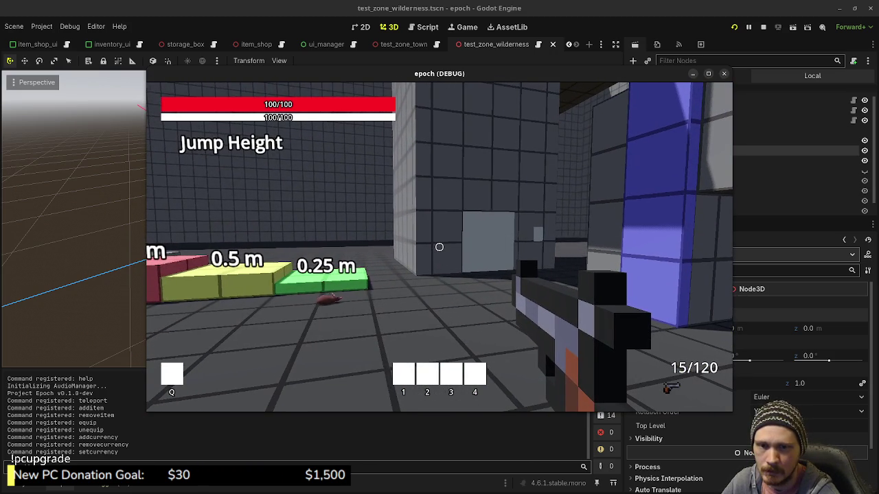
key(w)
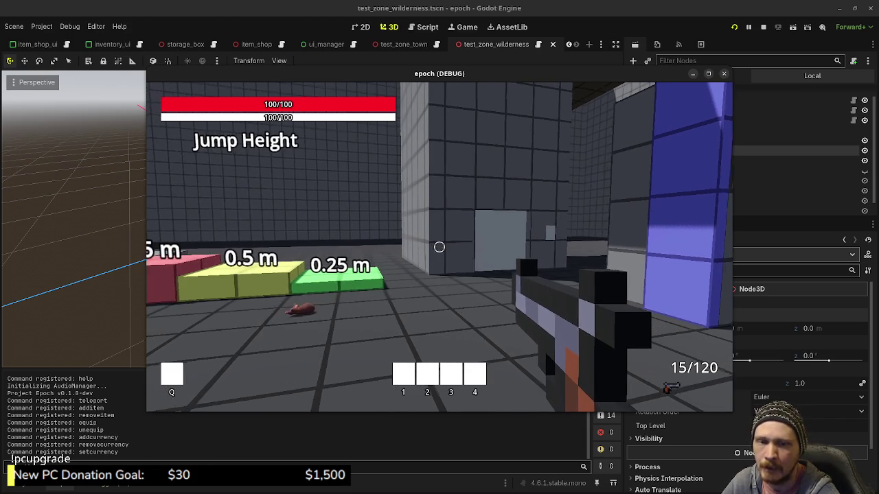
key(space)
key(w)
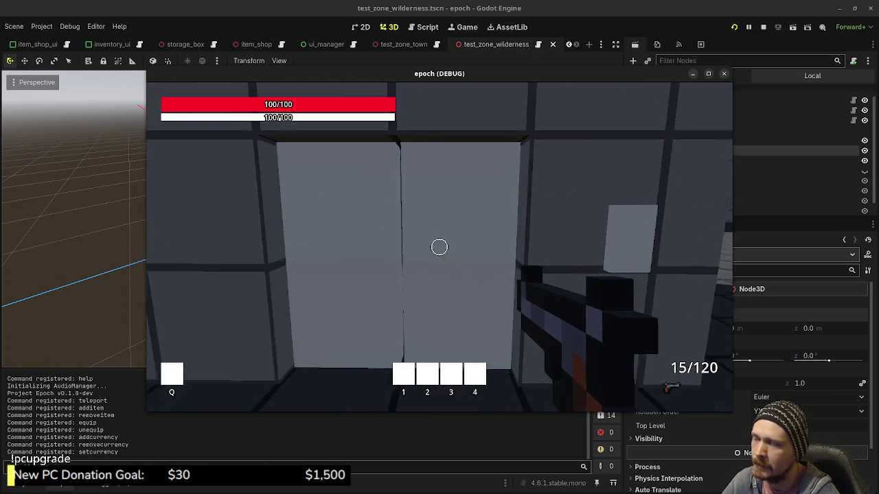
key(w)
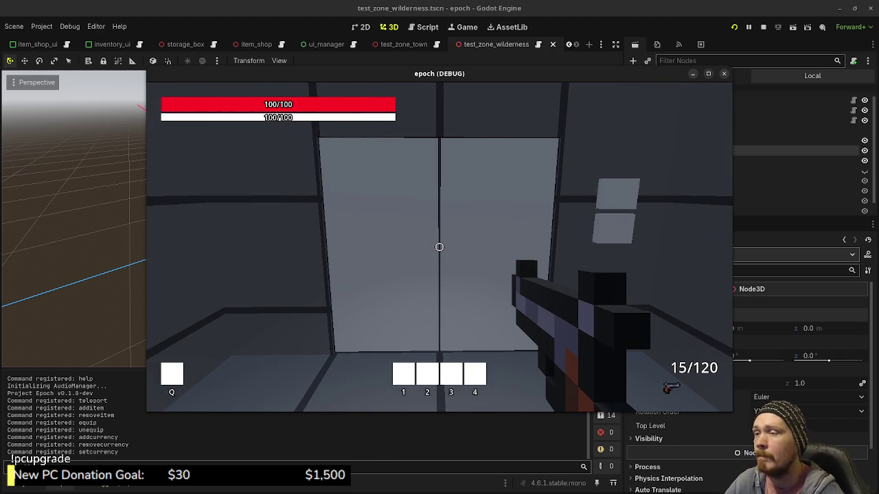
key(w)
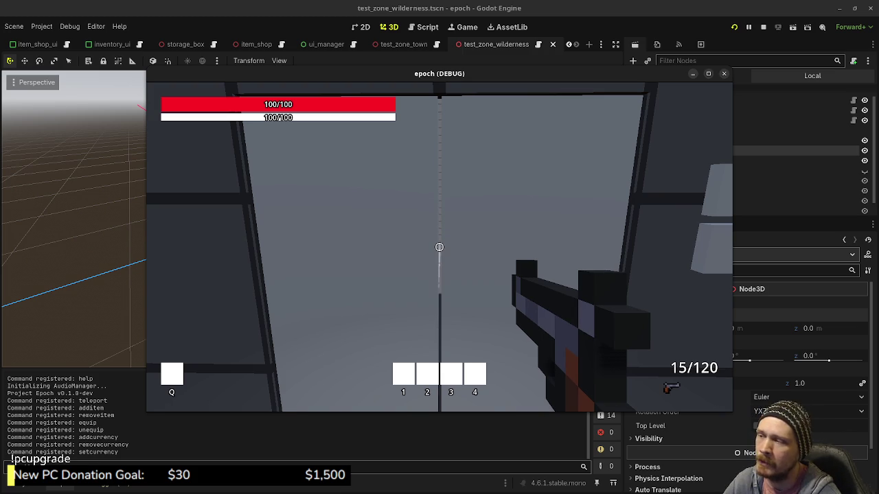
key(w)
key(w)
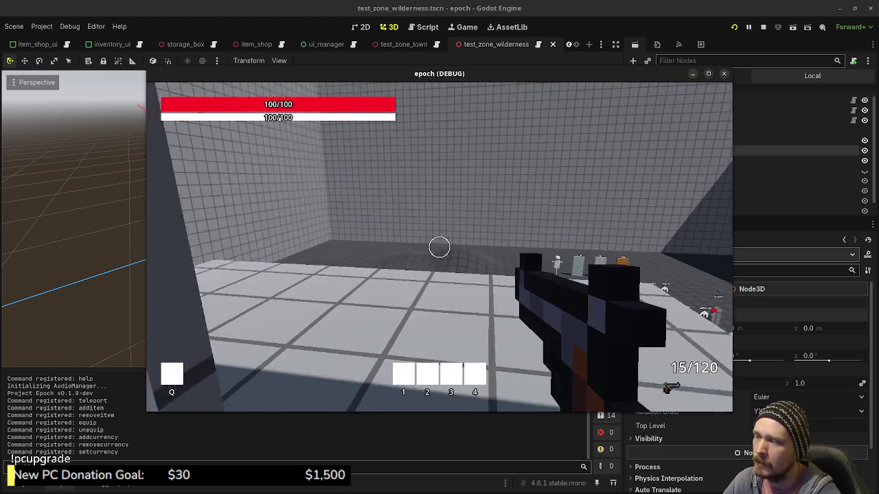
key(w)
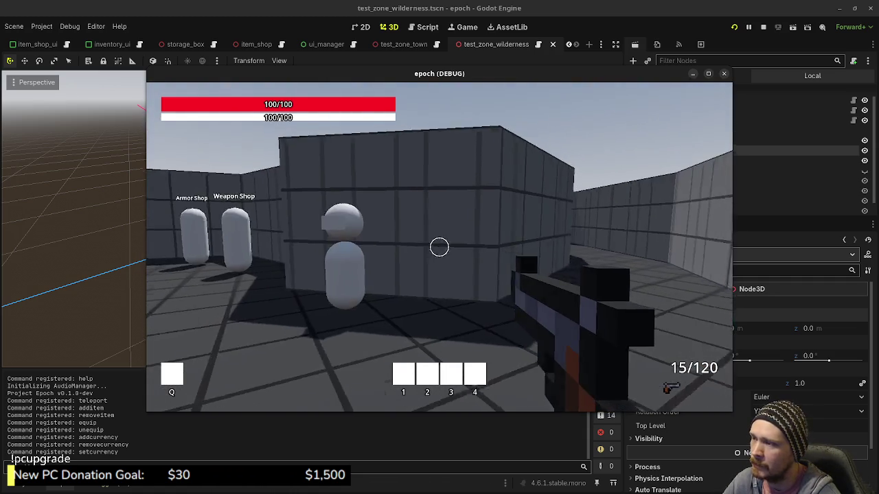
Run past the shop capsules and down the corridor to the blue box, then stop the game.
key(w)
key(space)
key(shift+w)
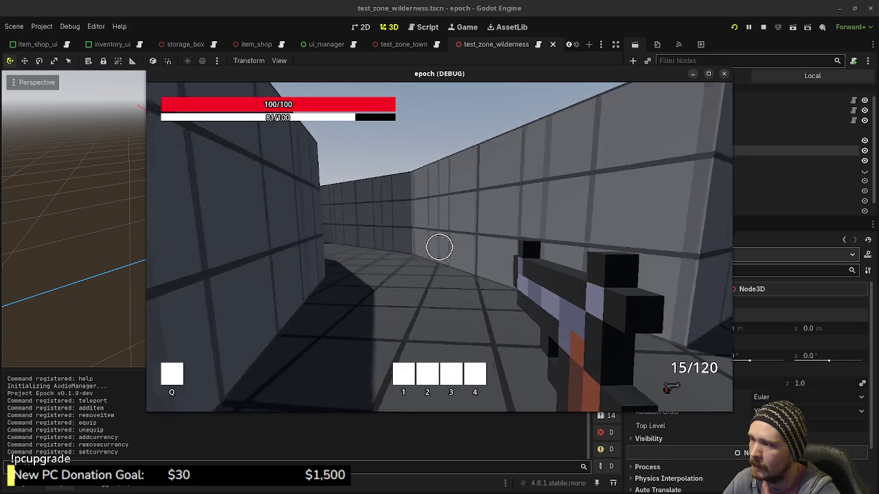
key(w)
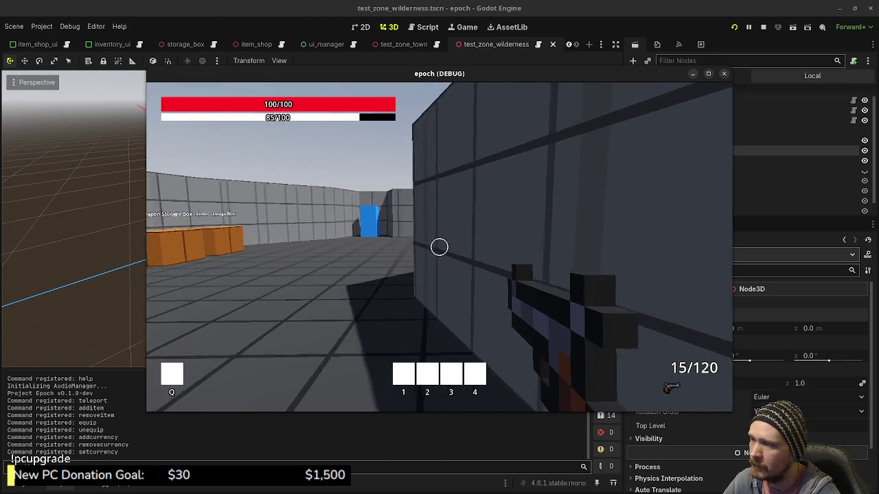
key(shift+w)
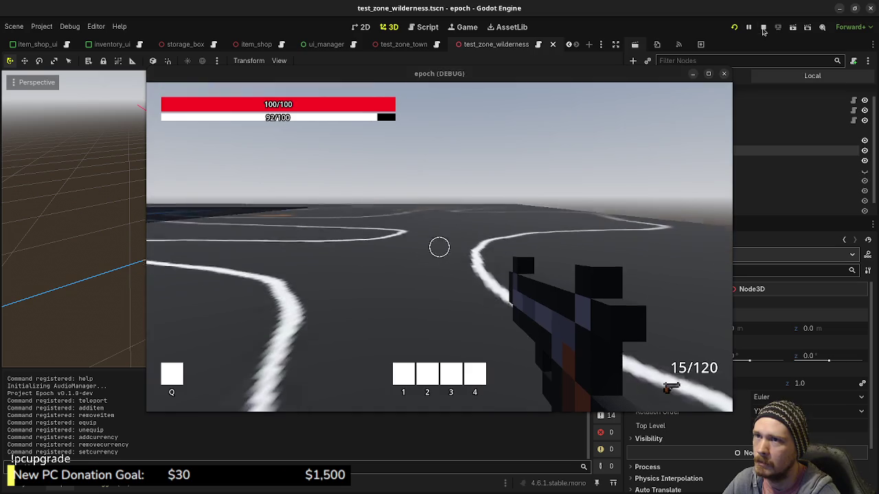
key(Escape)
Drag the ZonePortal to a new map position in top view, then save and relaunch the game.
mouse_move(450, 195)
middle_down()
mouse_move(451, 265)
mouse_move(623, 225)
middle_up()
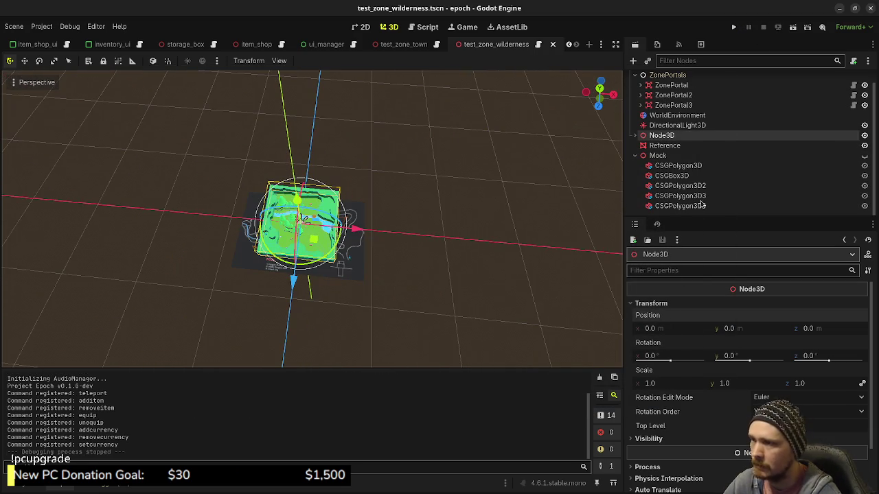
click(671, 85)
key(KP_7)
scroll(350, 270, up, 5)
scroll(350, 270, up, 5)
drag(422, 287, 389, 291)
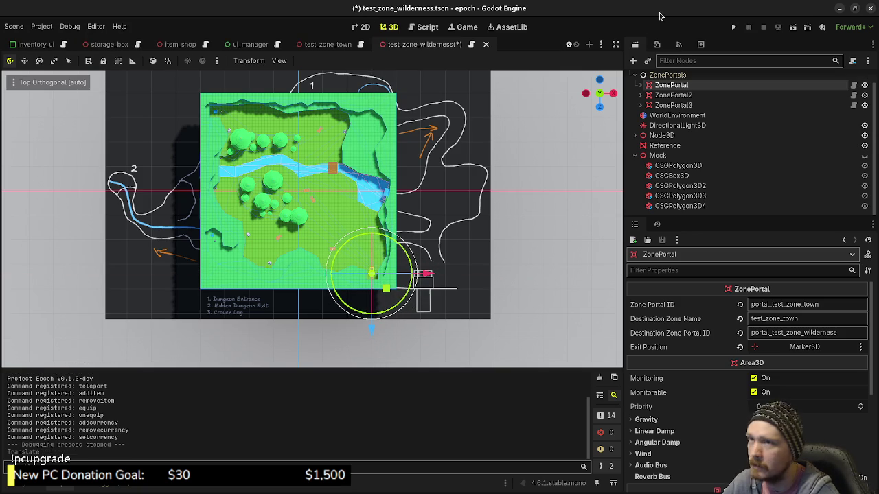
click(731, 28)
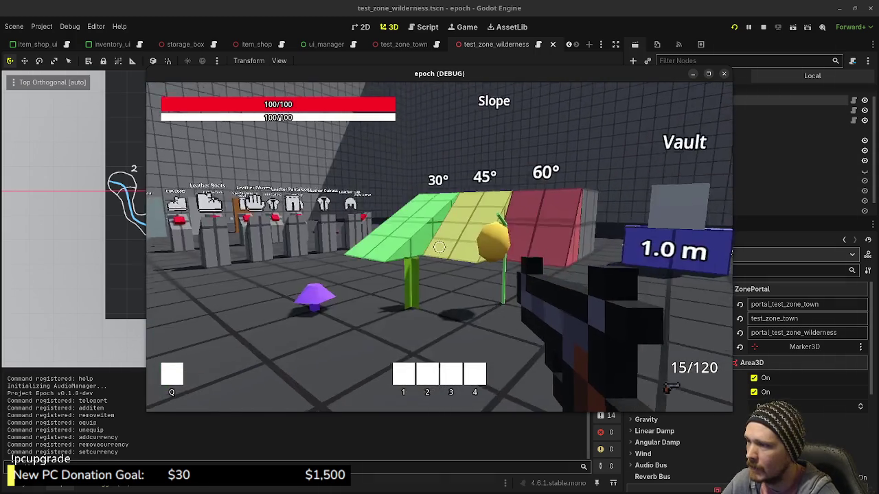
Shoot the wall, enter the blue portal into town, and cross to the wilderness portal.
key(shift+w)
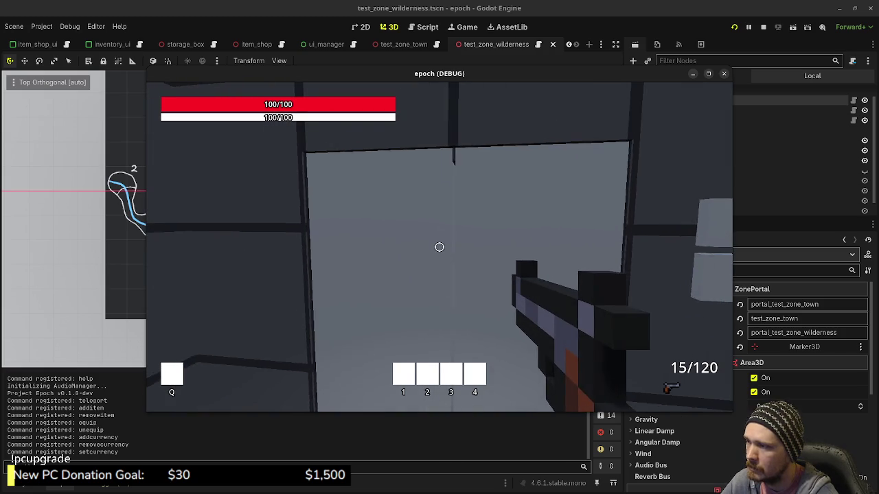
click(439, 247)
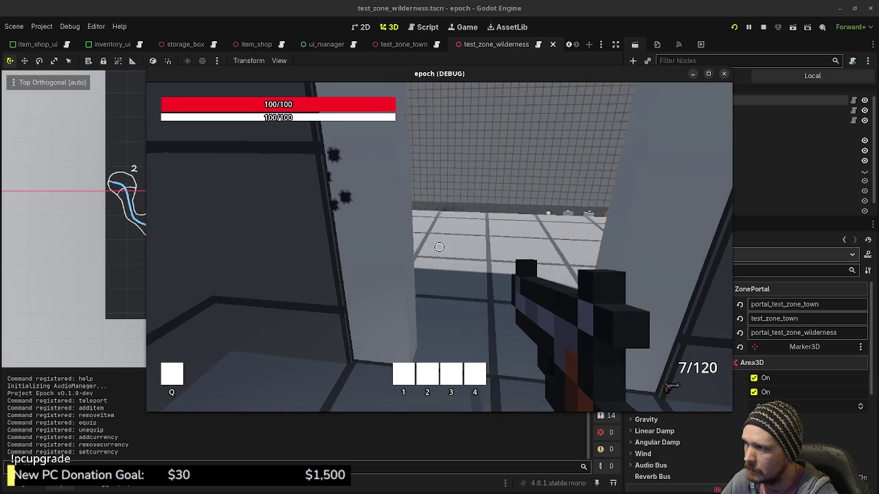
key(w)
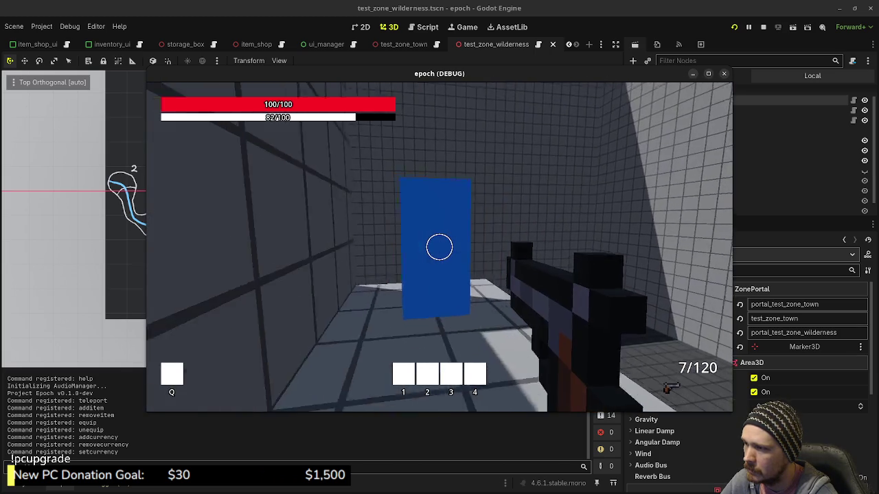
key(w)
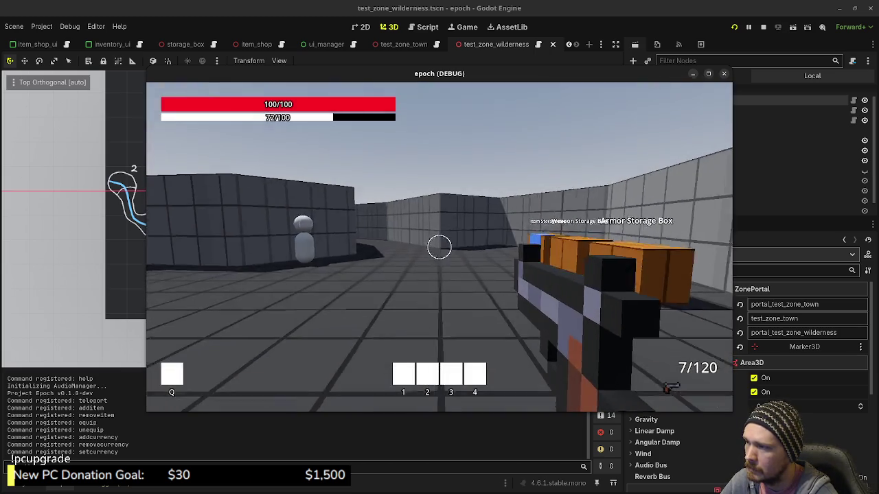
key(w)
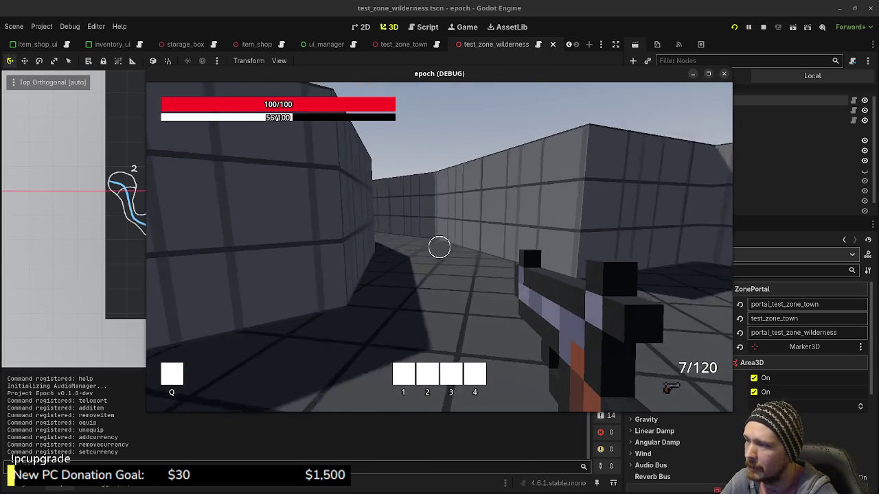
key(w)
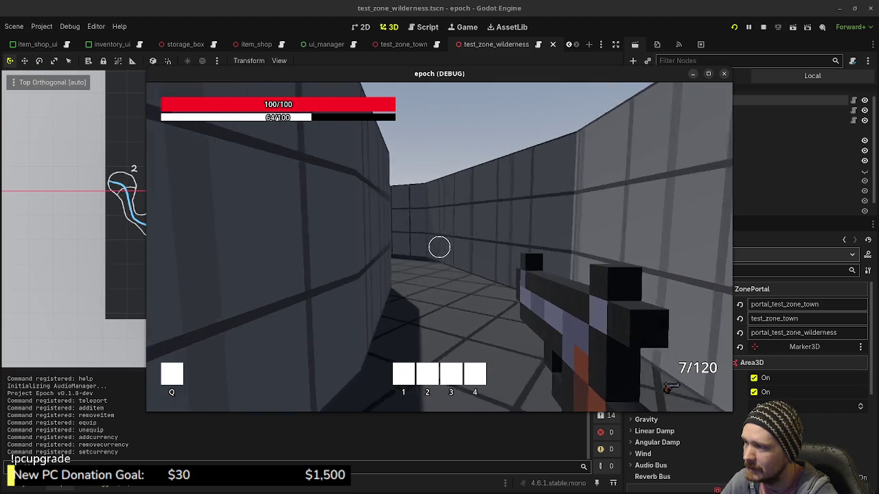
key(w)
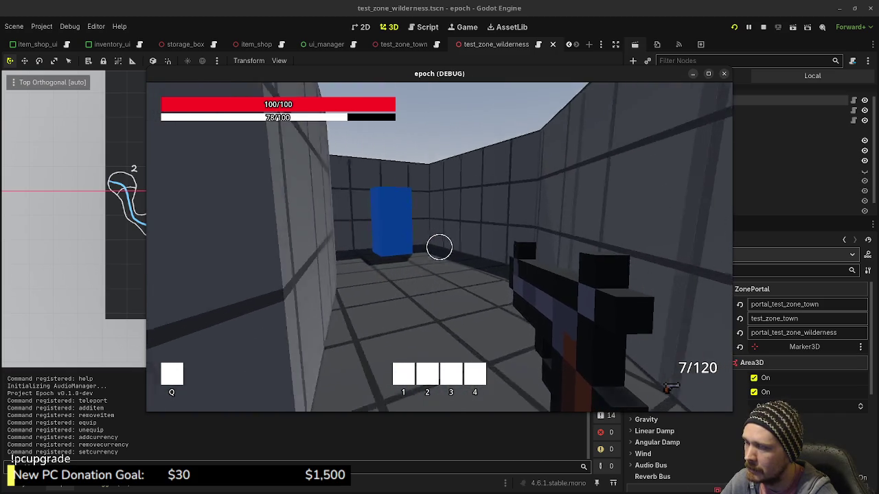
key(w)
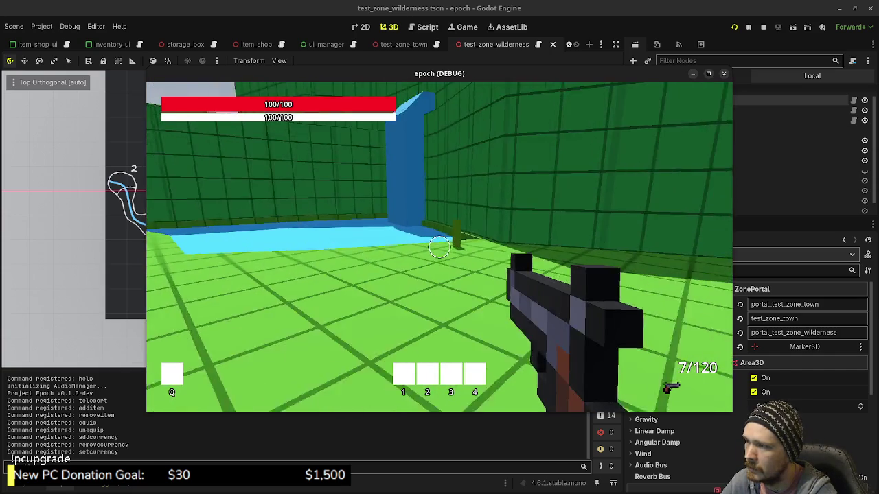
Visit the green-walled water room, shoot the wooden box, and approach the purple object.
key(w)
key(w)
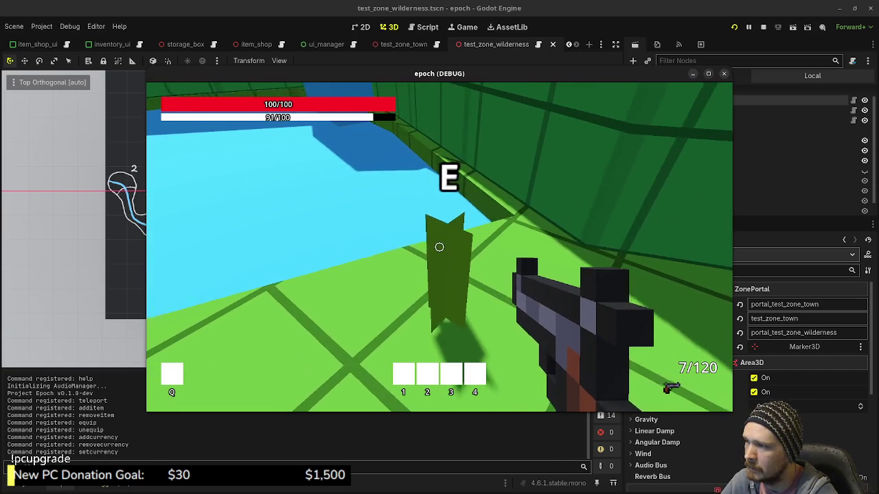
key(e)
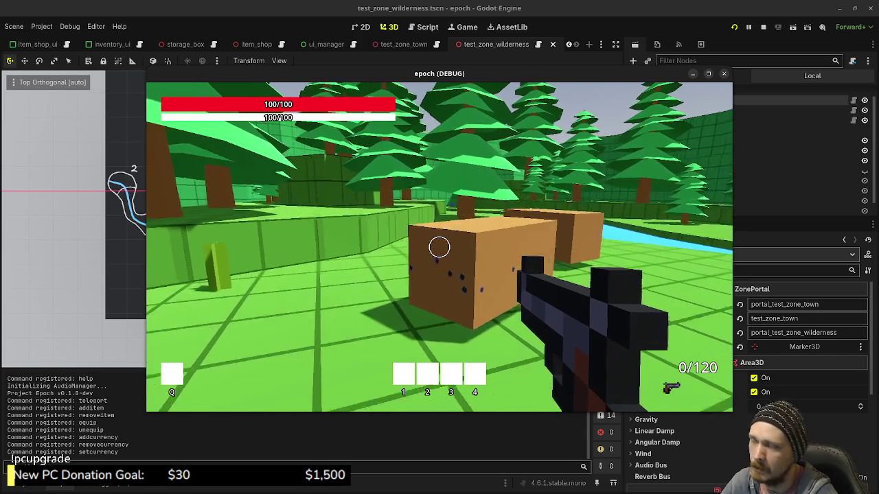
key(w)
click(440, 248)
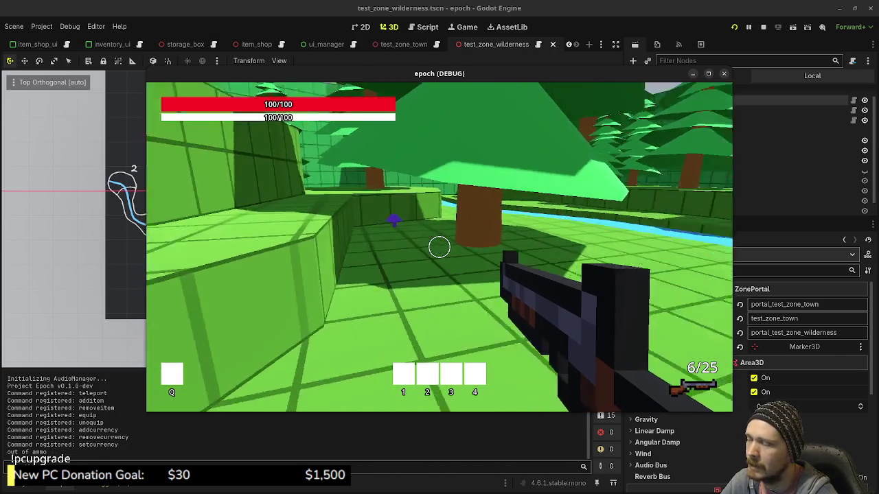
key(space)
key(w)
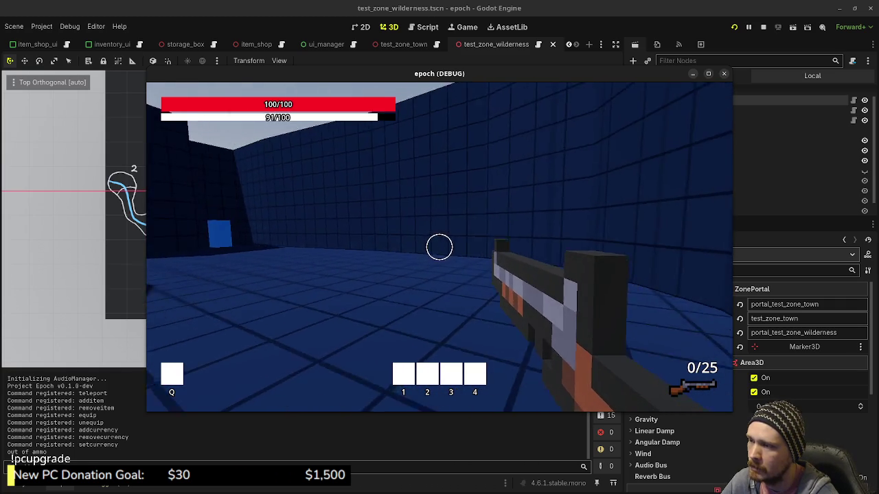
Shoot the white dome, then walk past the blue block and crate along the green wall.
click(439, 247)
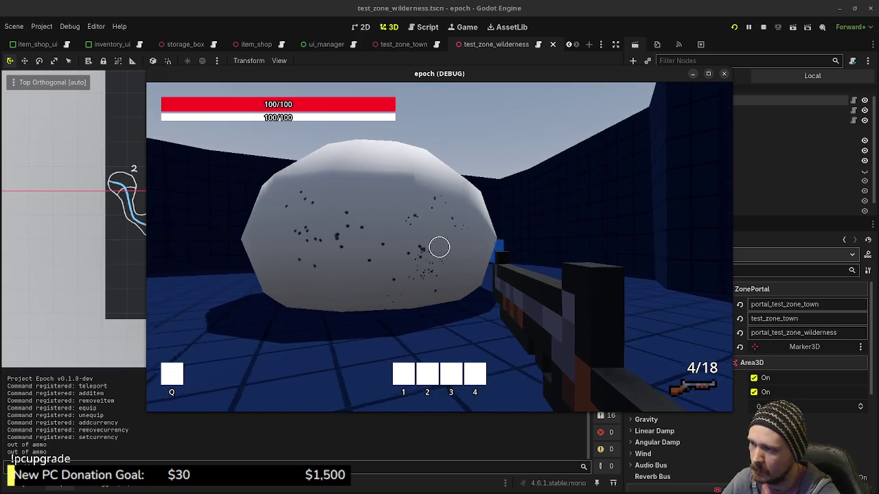
key(space)
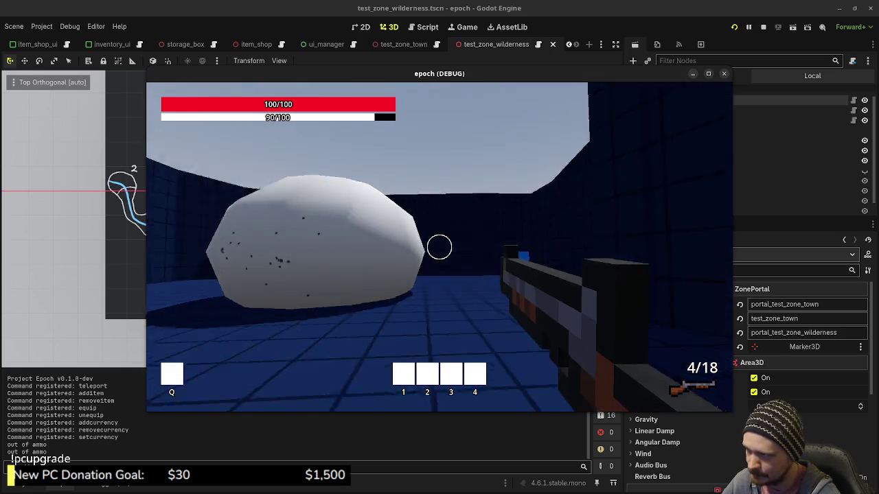
key(w)
key(w)
key(space)
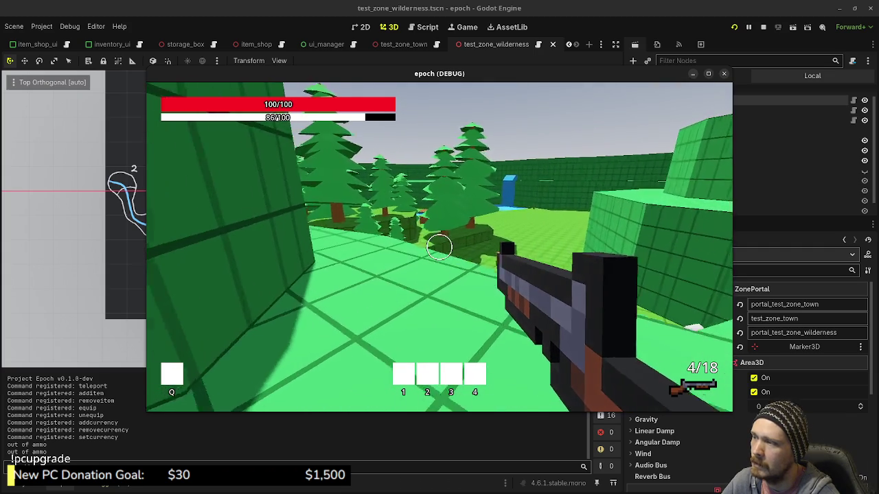
key(w)
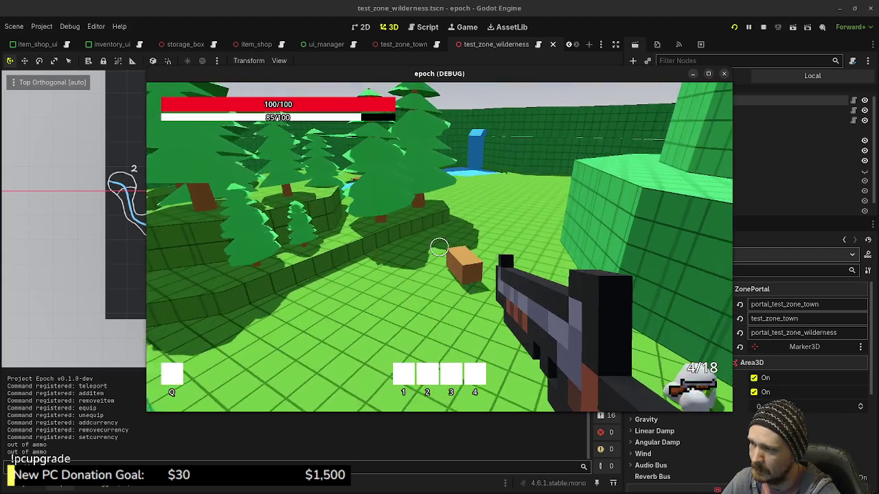
key(w)
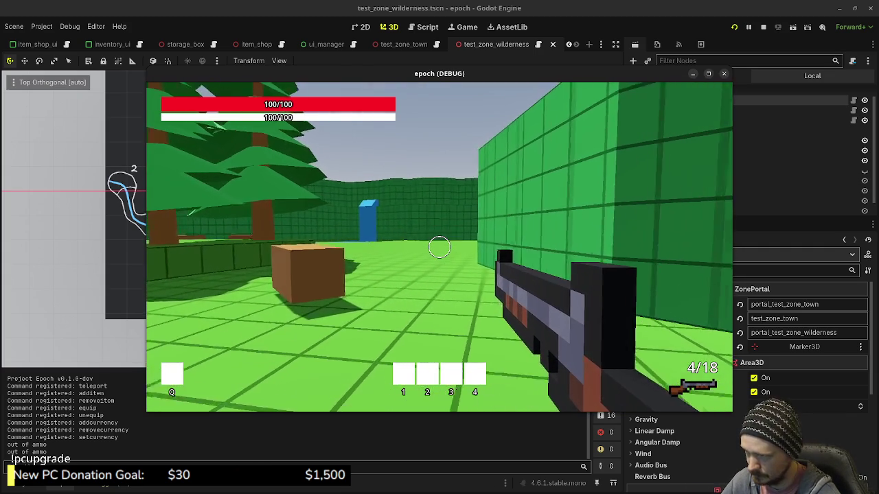
key(shift+w)
key(shift+w)
key(w)
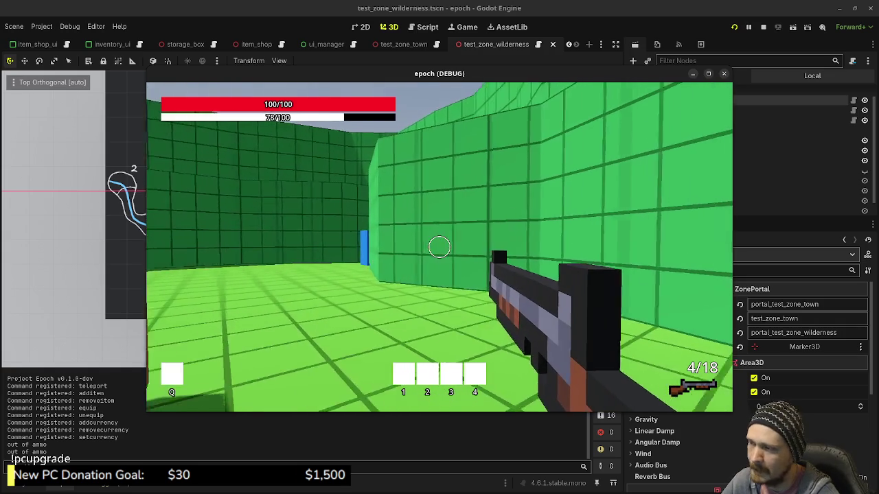
key(shift+w)
key(shift+w)
Enter the portal, sprint the grey corridors to the blue pillar, then stop the game with F8.
key(w)
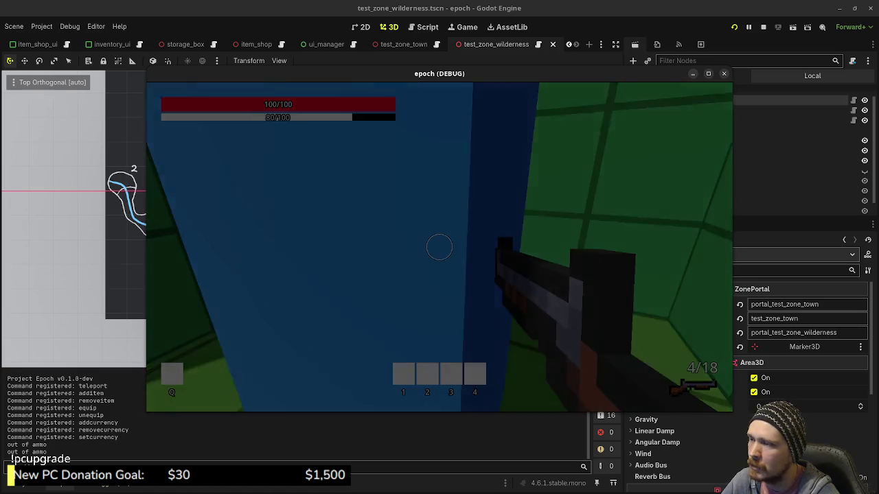
key(shift+w)
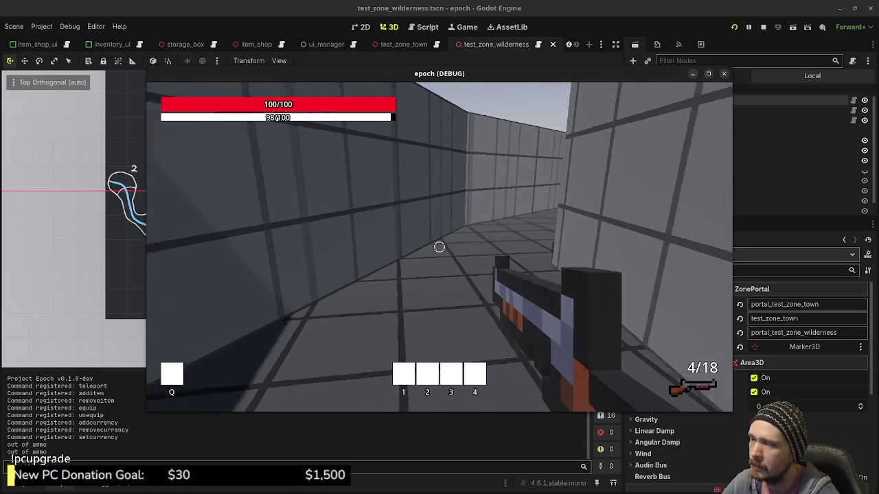
key(shift+w)
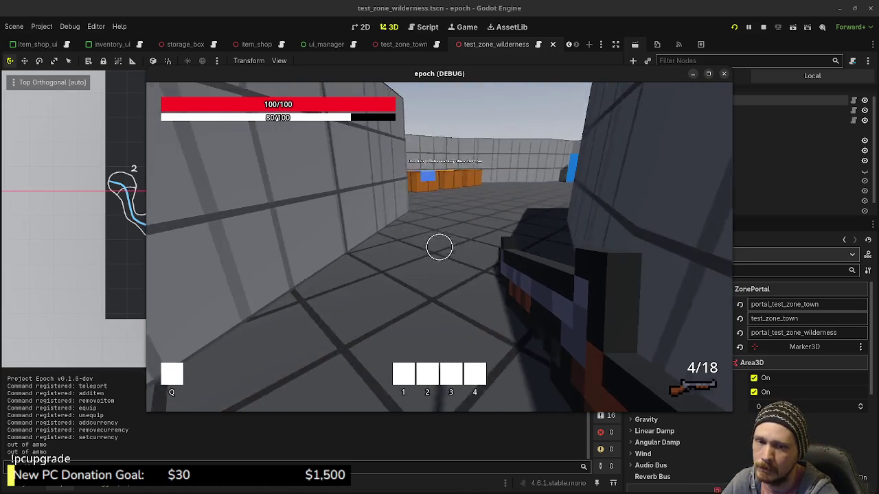
key(shift+w)
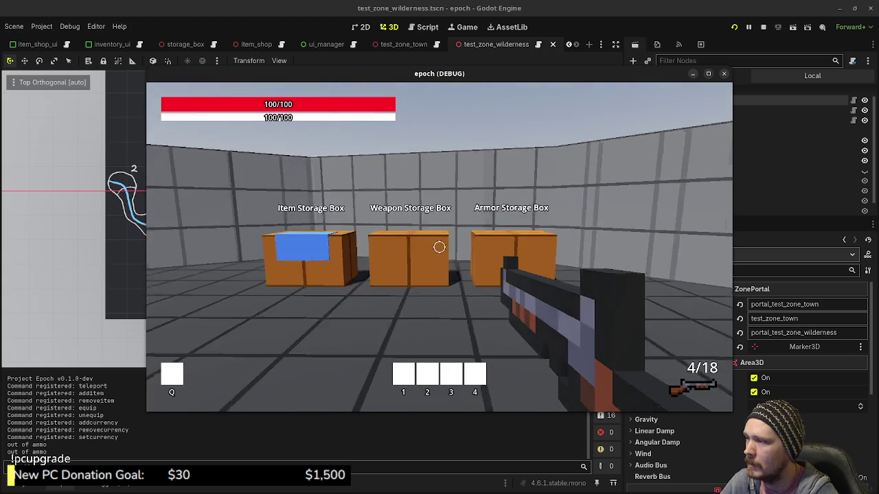
key(w)
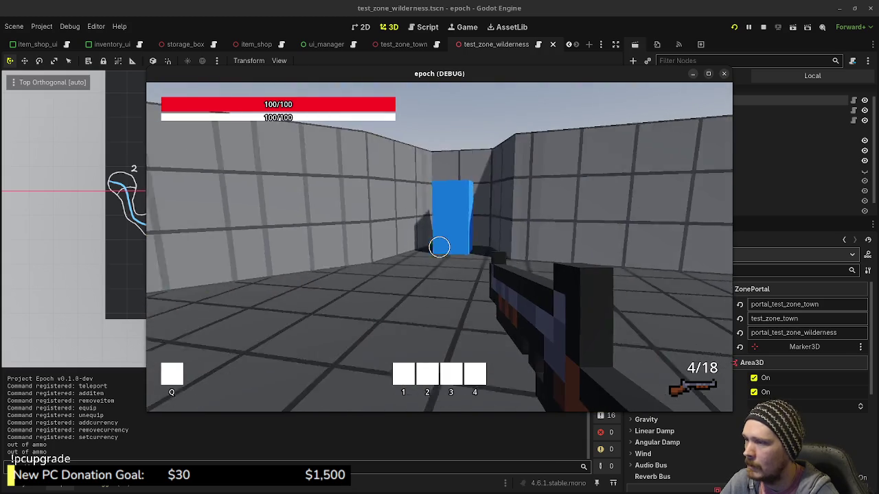
key(w)
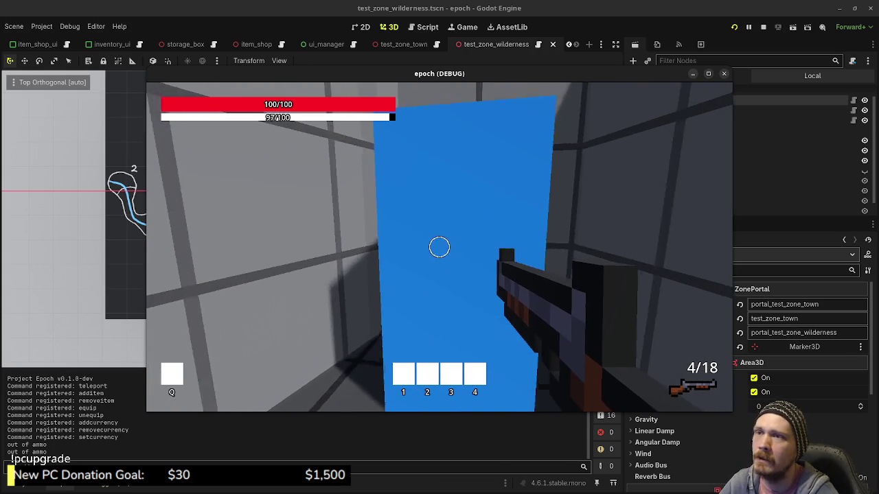
key(Escape)
key(F8)
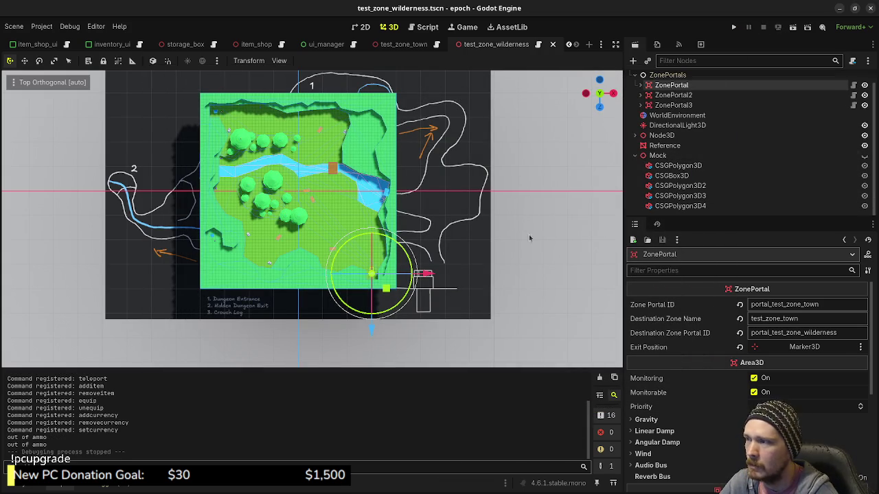
Lower the old Node3D terrain to Y -30 and reset Mock and Reference positions to the origin.
click(663, 136)
middle_drag(608, 159, 327, 122)
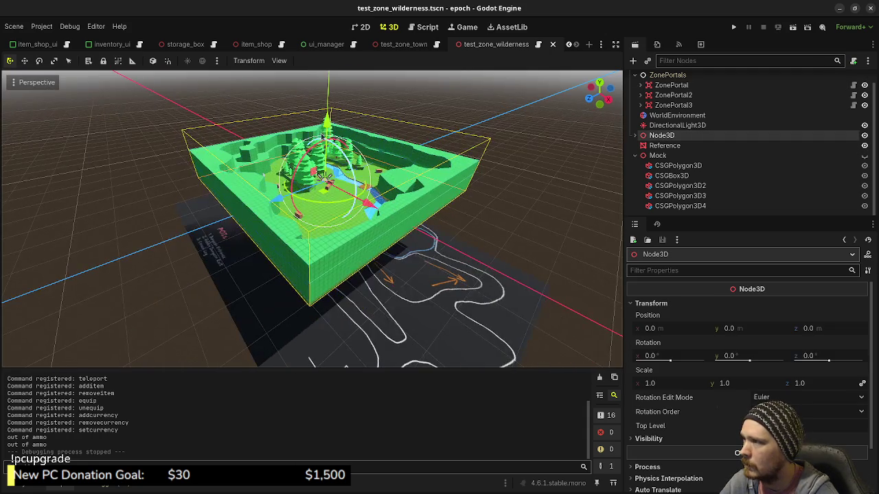
drag(327, 122, 327, 180)
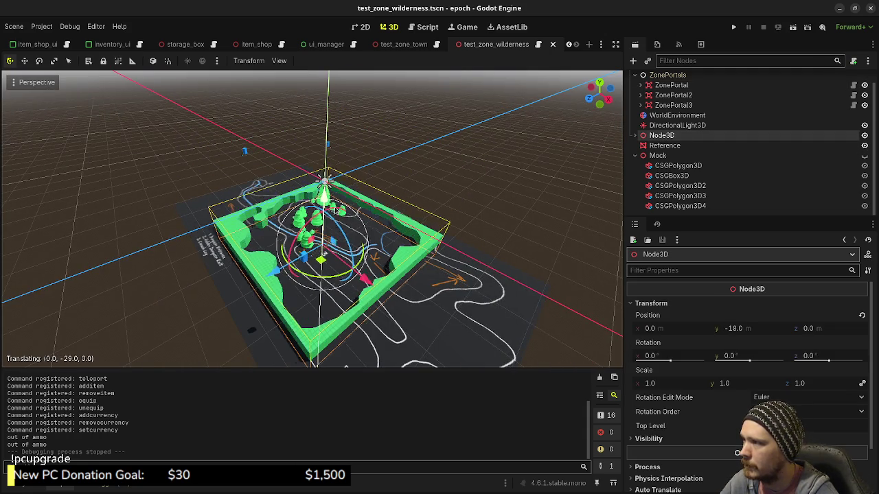
click(658, 155)
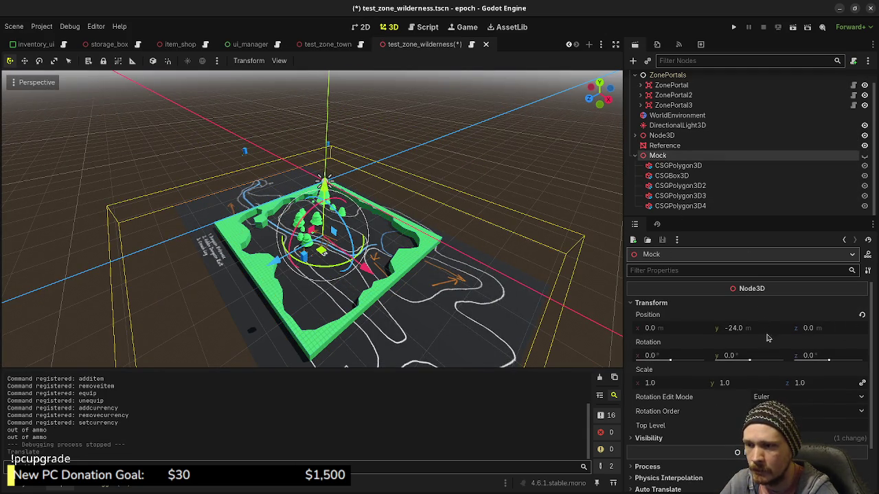
click(862, 315)
click(665, 145)
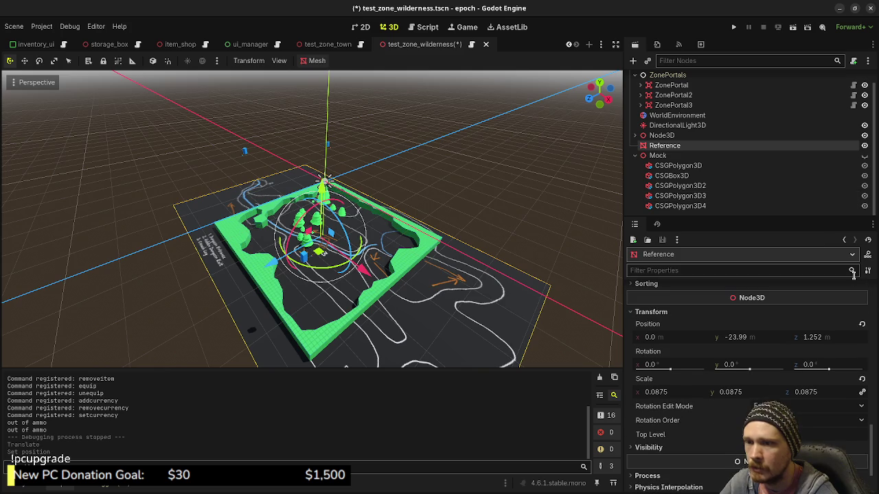
click(863, 324)
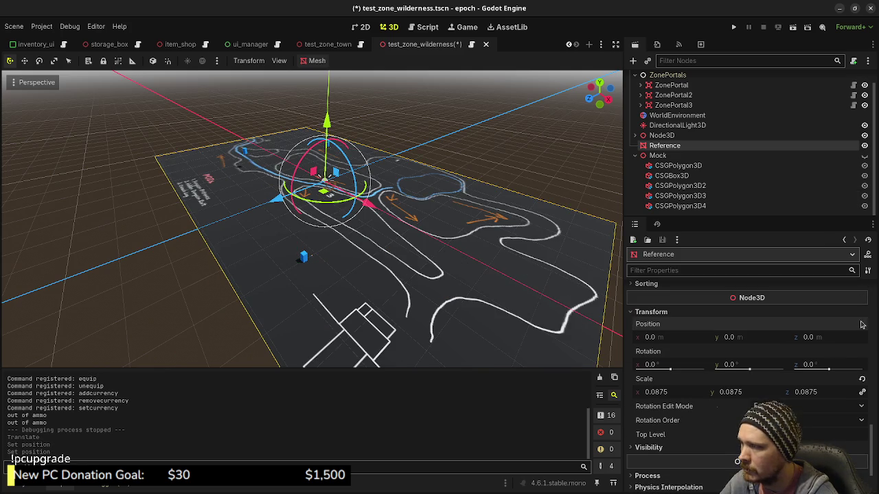
Make the Mock level visible and view it from above.
click(663, 156)
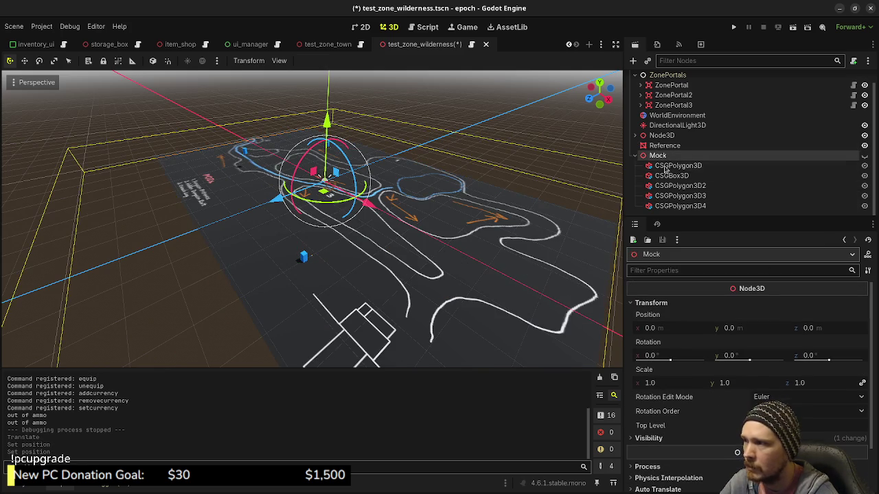
mouse_move(439, 295)
middle_down()
mouse_move(446, 225)
mouse_move(487, 229)
mouse_move(416, 252)
mouse_move(412, 269)
middle_up()
scroll(492, 244, down, 3)
scroll(407, 269, up, 2)
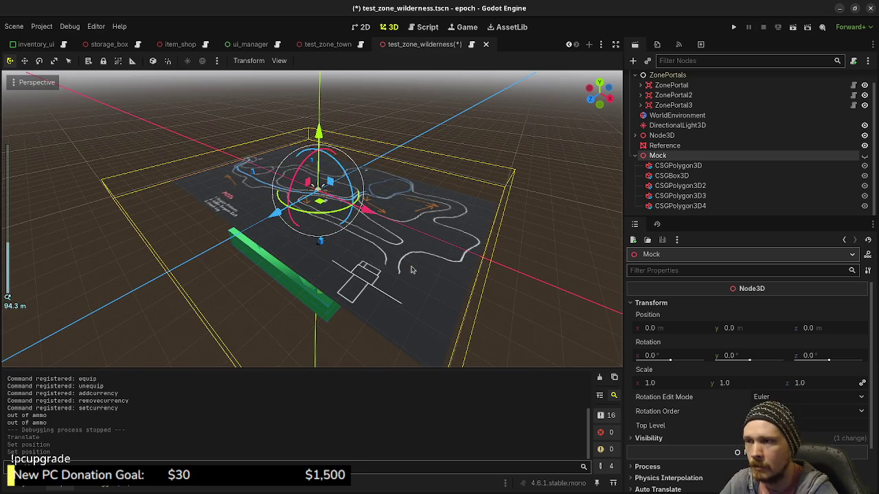
click(863, 156)
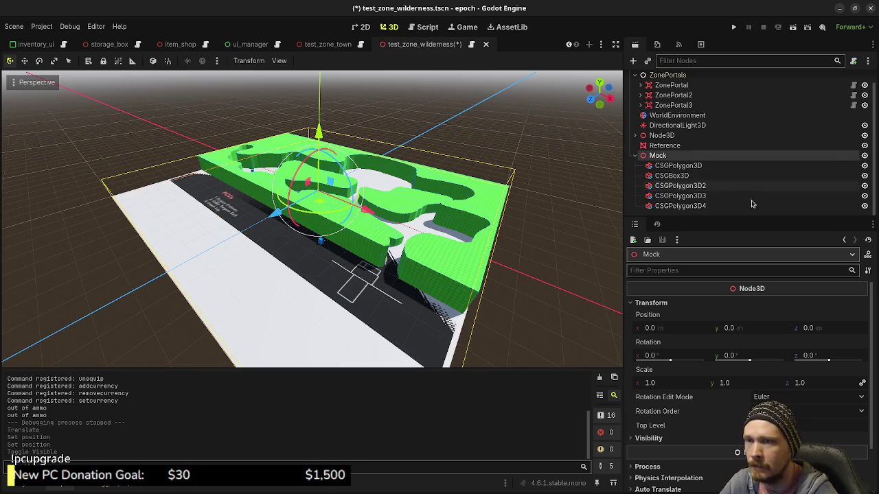
middle_drag(464, 239, 499, 327)
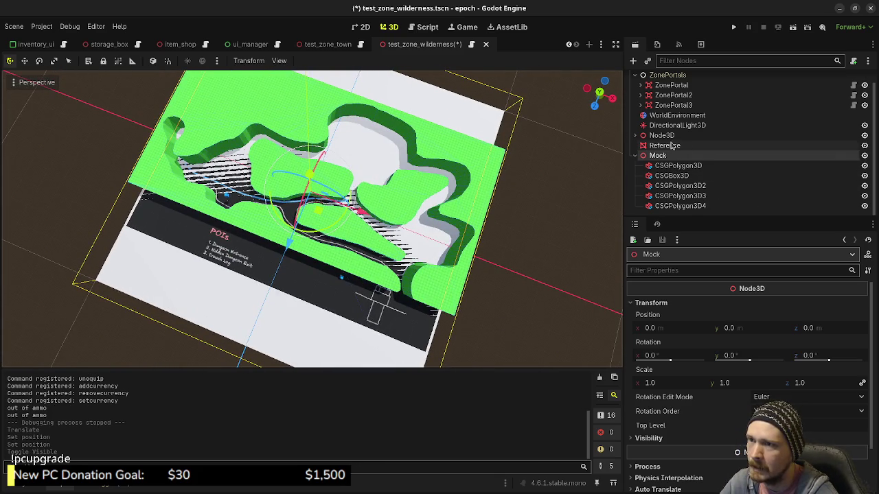
Set the Reference node's Y position to 0.01.
click(666, 176)
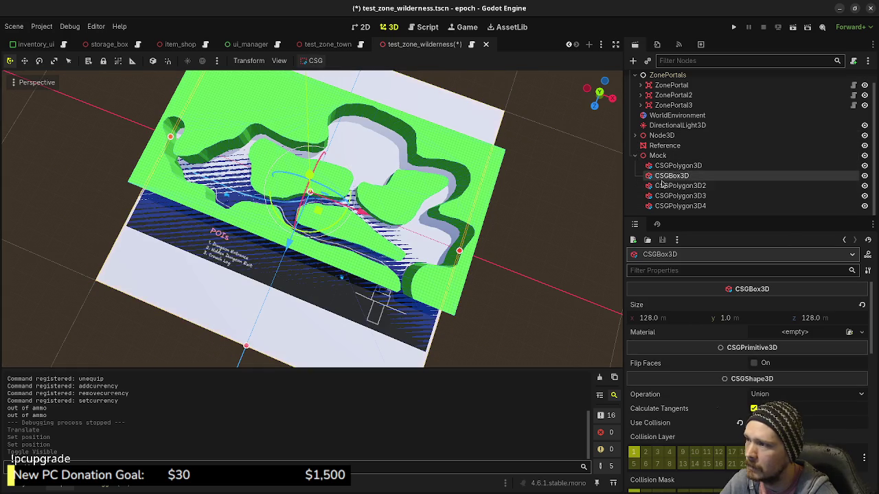
click(665, 145)
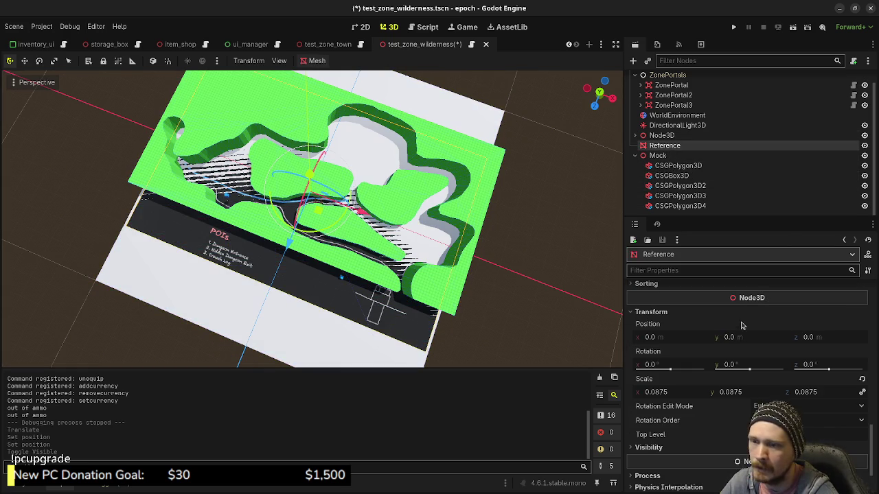
click(742, 337)
text(0.01)
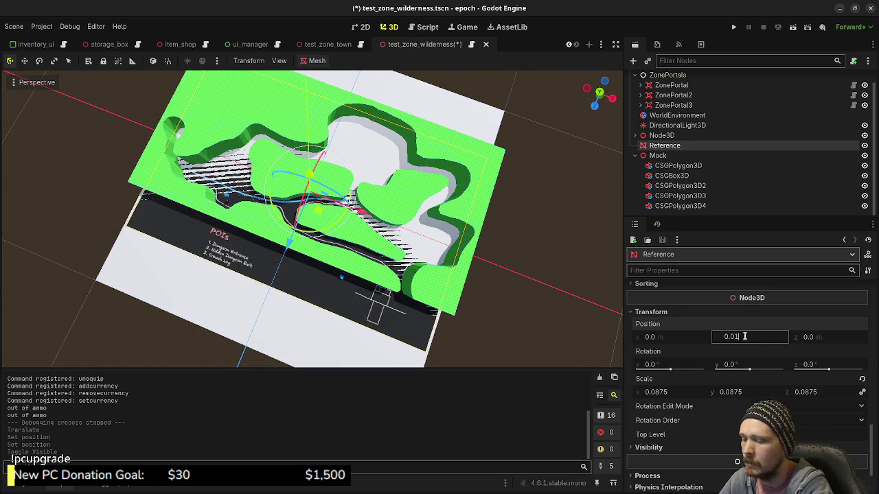
key(Return)
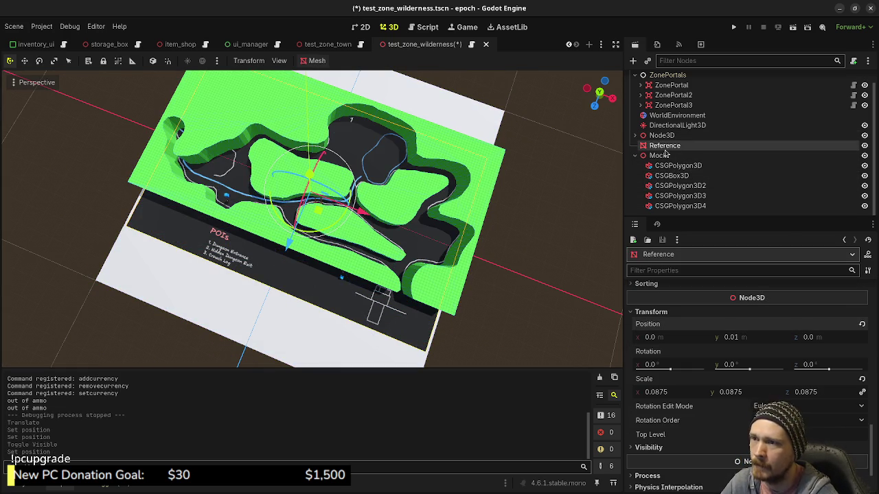
Reparent the Reference node under Mock in the Scene tree.
click(671, 176)
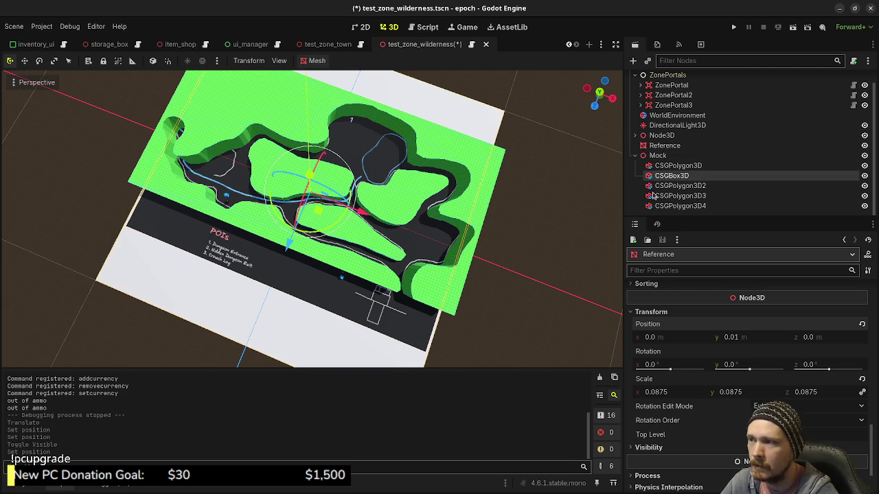
scroll(669, 384, down, 5)
scroll(662, 425, down, 5)
scroll(662, 429, down, 5)
scroll(663, 429, down, 3)
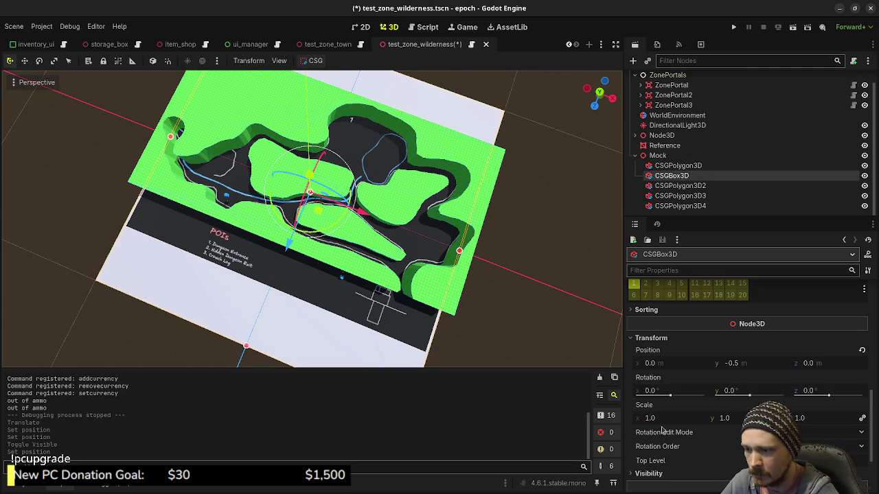
click(658, 156)
click(676, 176)
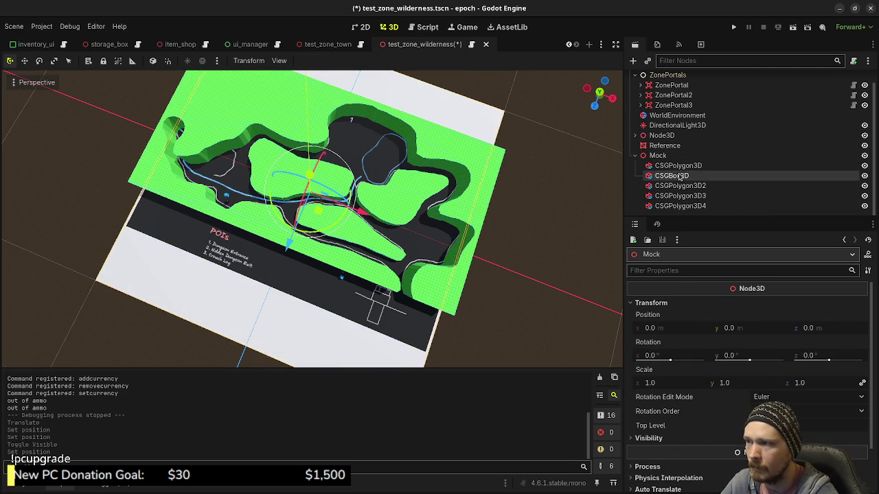
click(658, 155)
drag(661, 145, 667, 153)
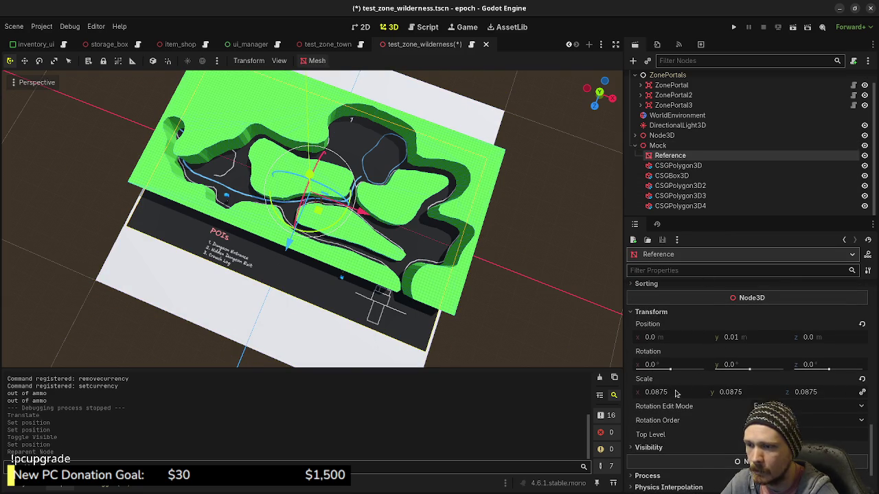
Give Mock a uniform scale of 2.
scroll(674, 394, up, 2)
click(657, 145)
click(675, 383)
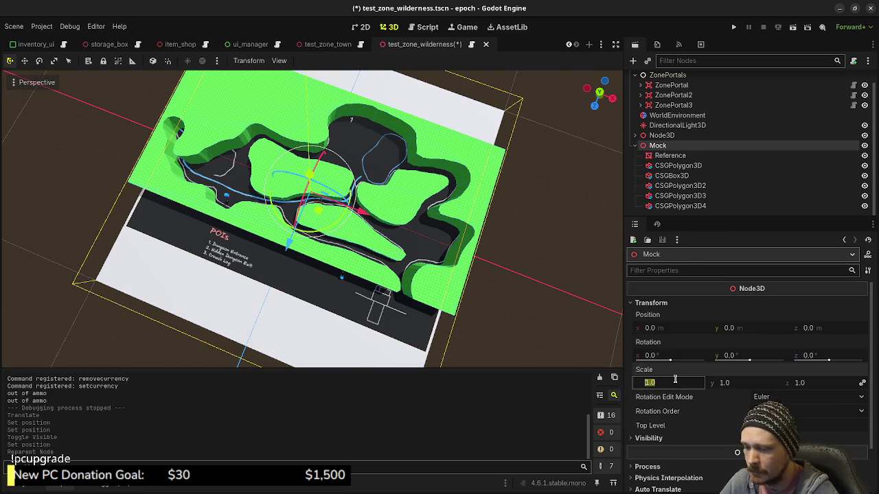
text(2)
key(Return)
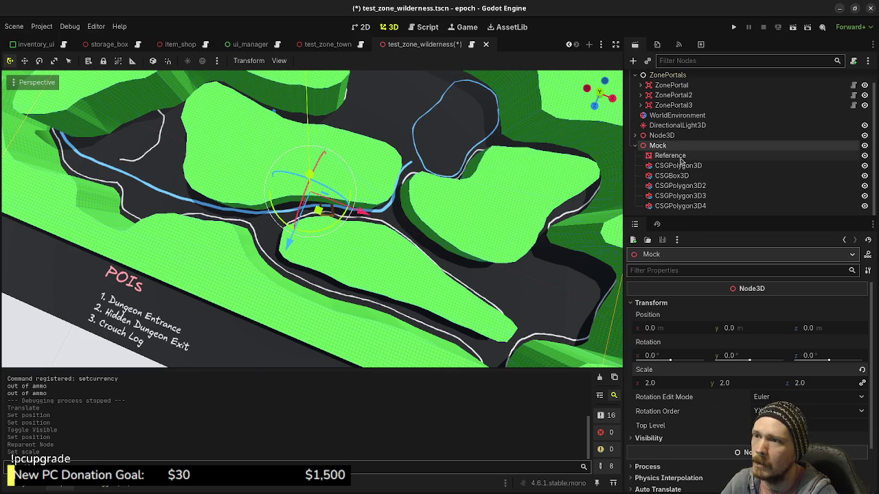
scroll(678, 158, up, 1)
click(667, 89)
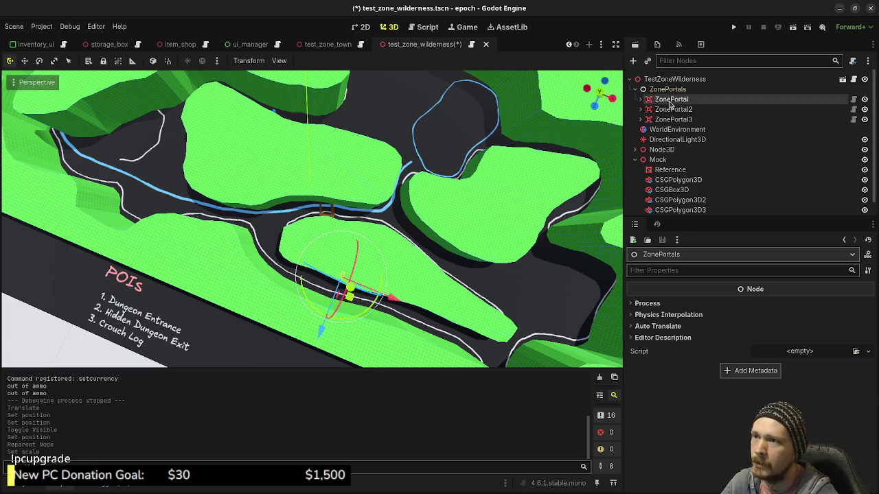
Move ZonePortal, ZonePortal2 and ZonePortal3 to new map spots in top view and save the scene.
click(671, 100)
key(KP_7)
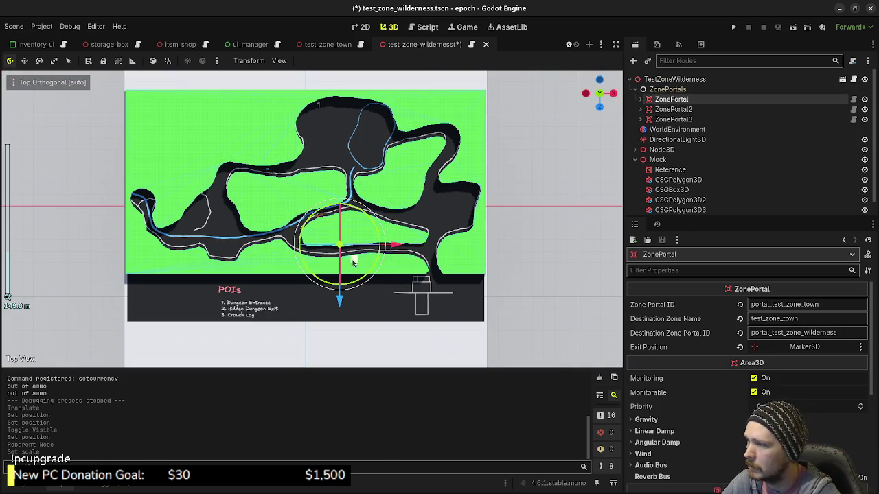
drag(352, 261, 449, 298)
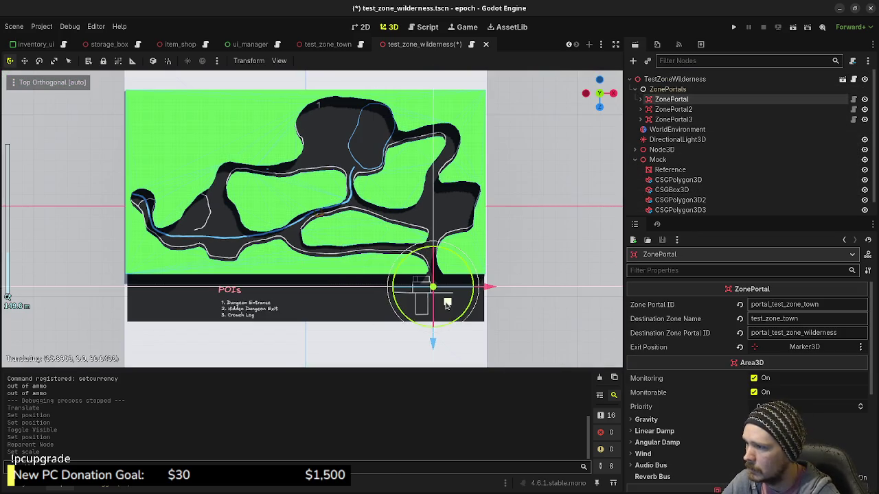
click(669, 109)
drag(281, 192, 332, 127)
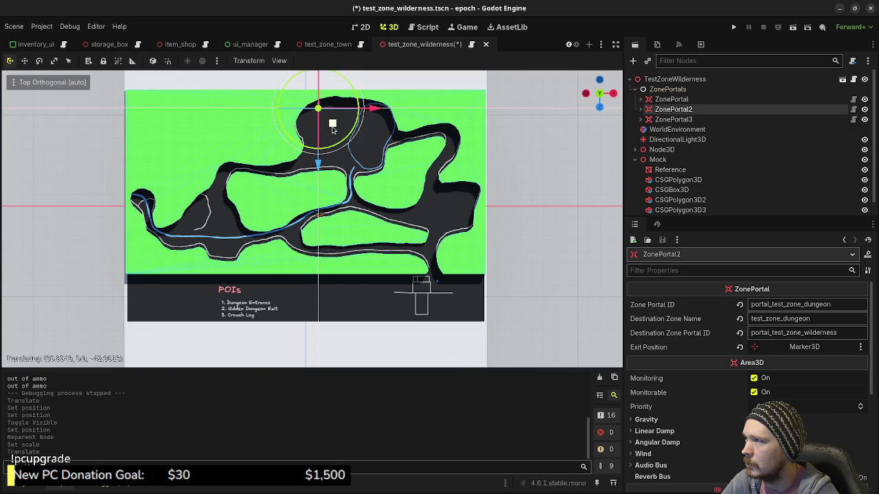
click(671, 120)
drag(256, 242, 159, 214)
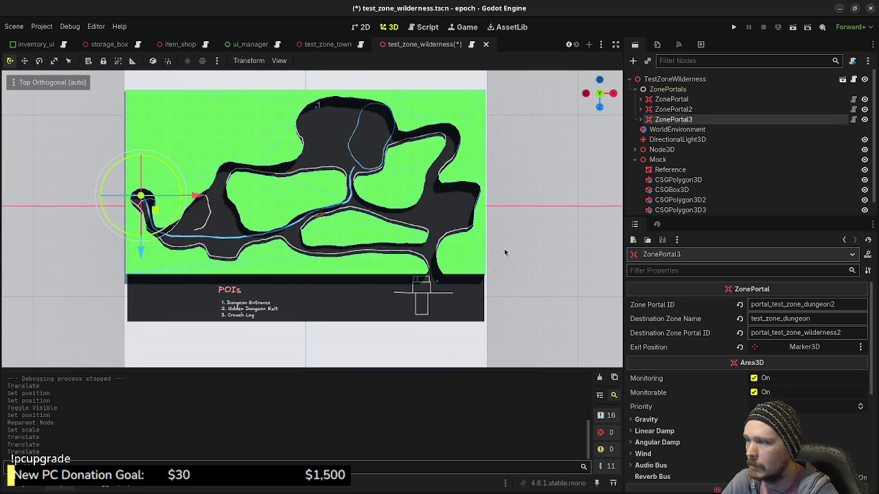
click(733, 28)
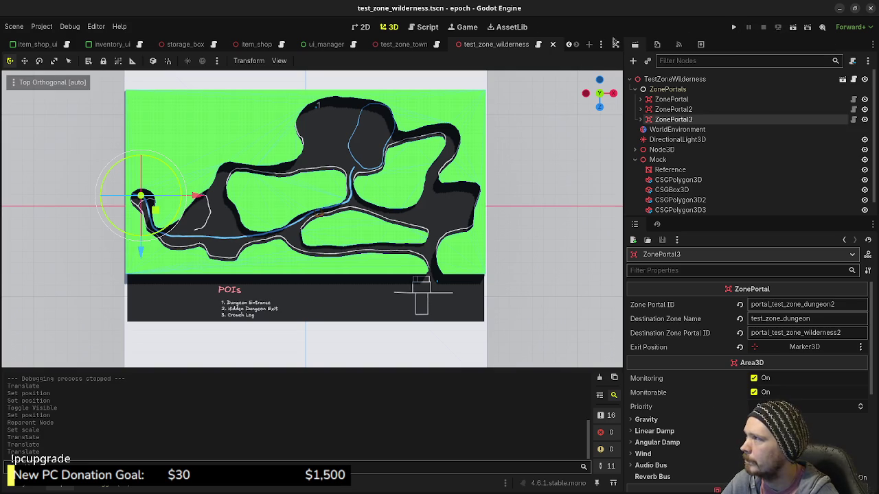
Open the game.gd script.
scroll(98, 46, up, 2)
scroll(100, 47, up, 2)
scroll(101, 47, up, 3)
click(94, 44)
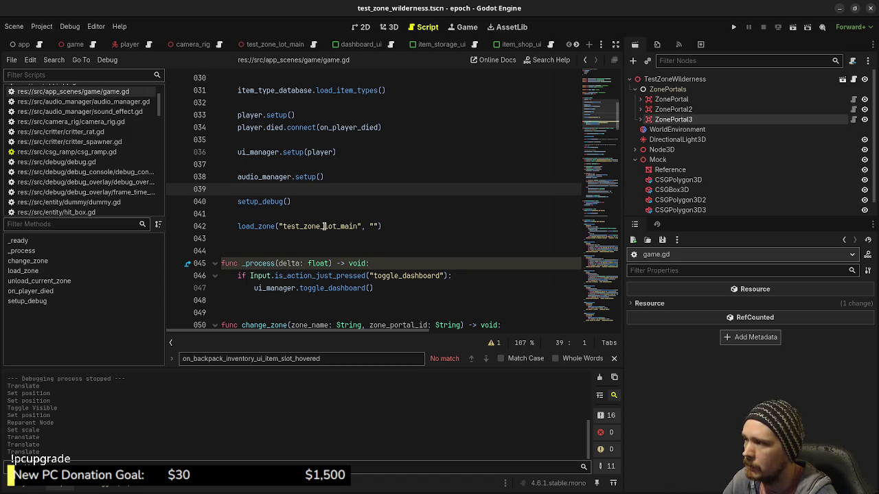
Change line 42's zone from test_zone_lot_main to test_zone_town, save, and run the game.
drag(324, 225, 357, 227)
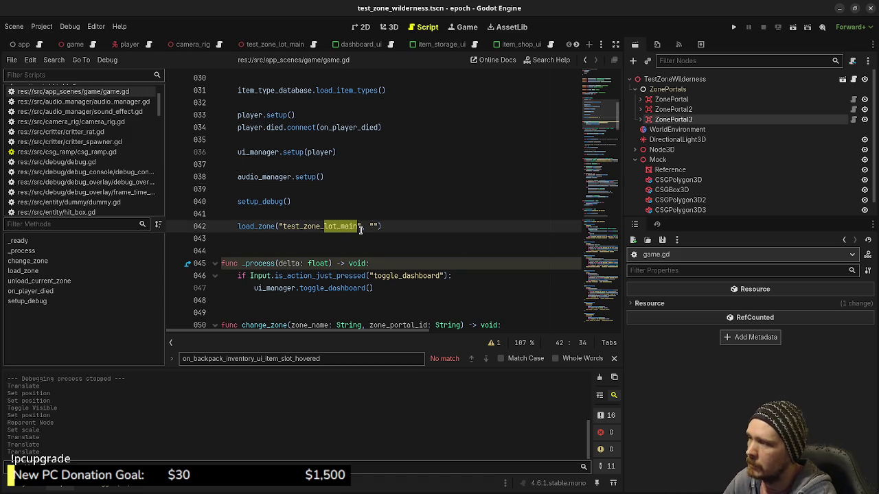
text(town)
key(ctrl+s)
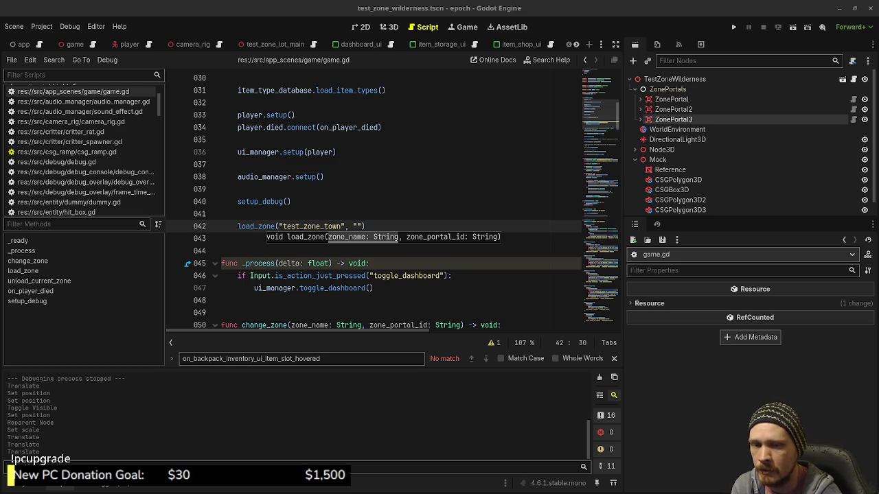
click(405, 205)
click(404, 229)
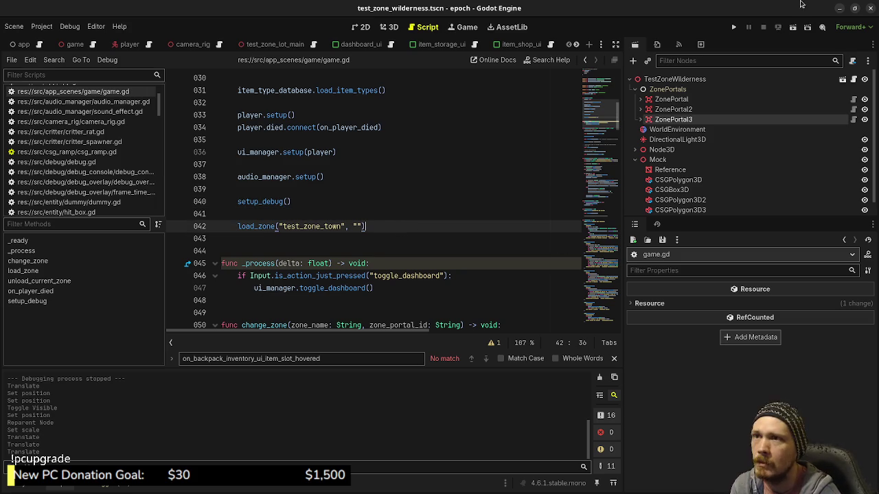
click(733, 27)
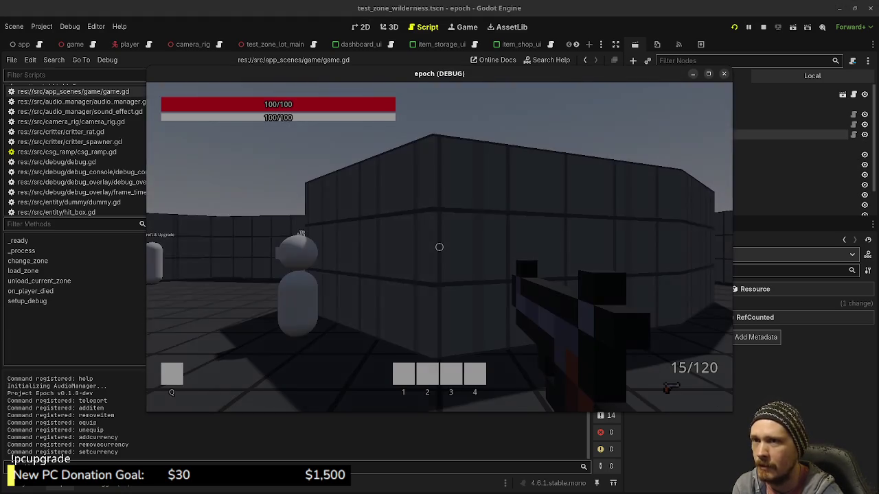
Walk from the town corridor through the blue portal into the green wilderness, then move the game window aside.
key(w)
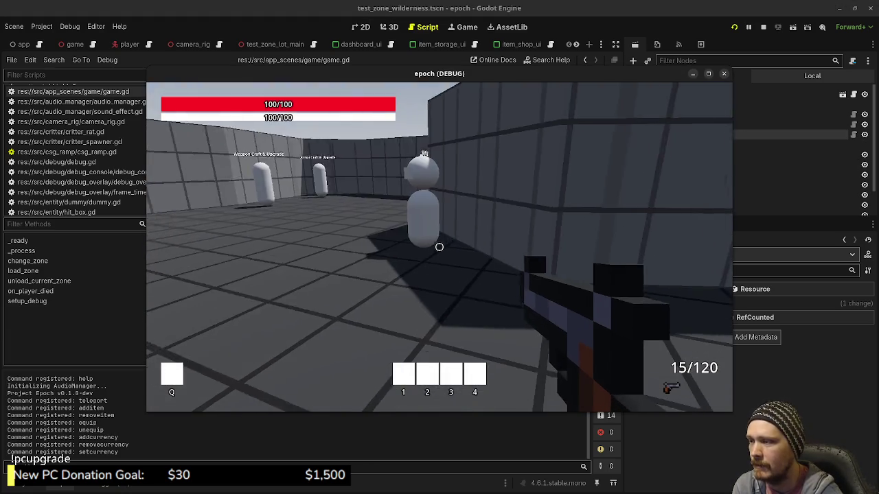
key(shift+w)
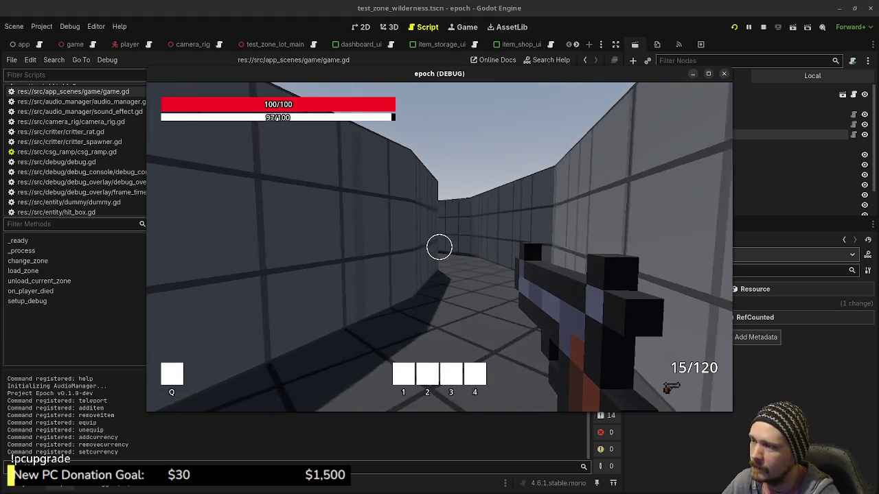
key(shift+w)
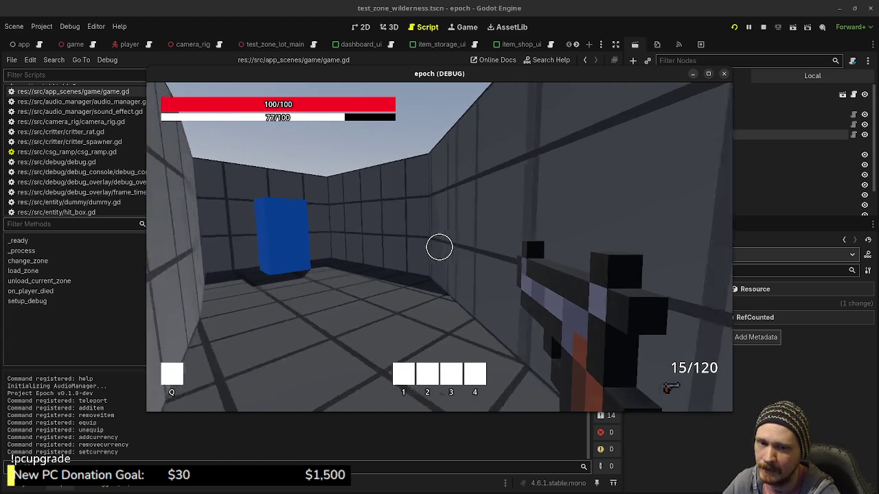
key(w)
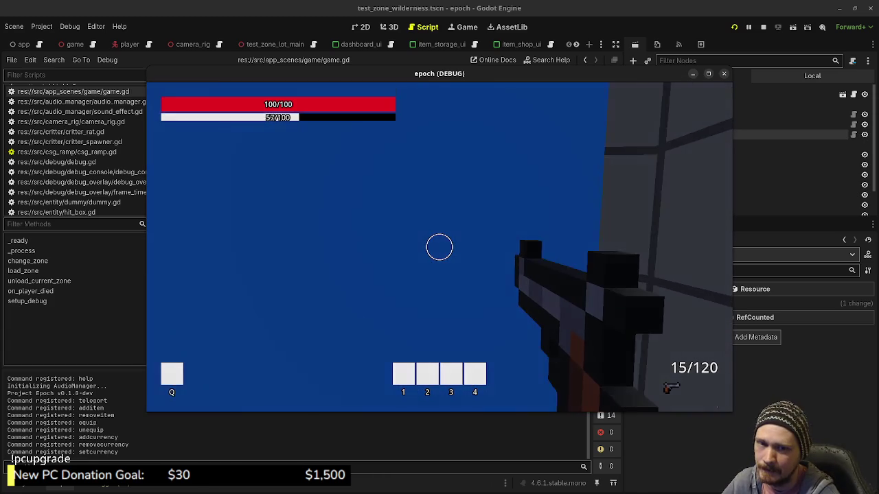
key(w)
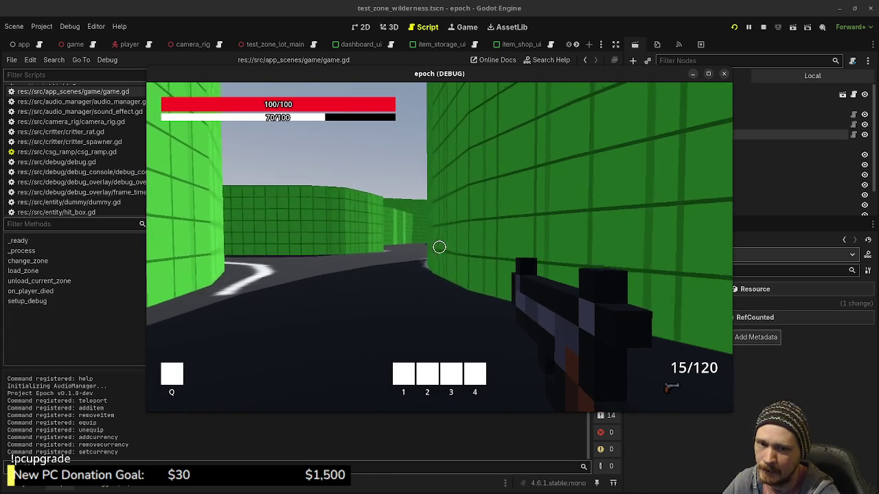
key(shift+w)
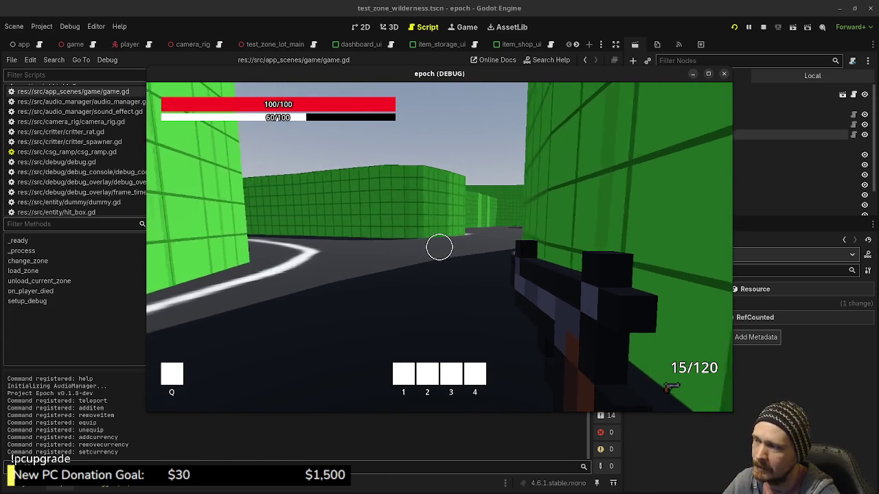
key(w)
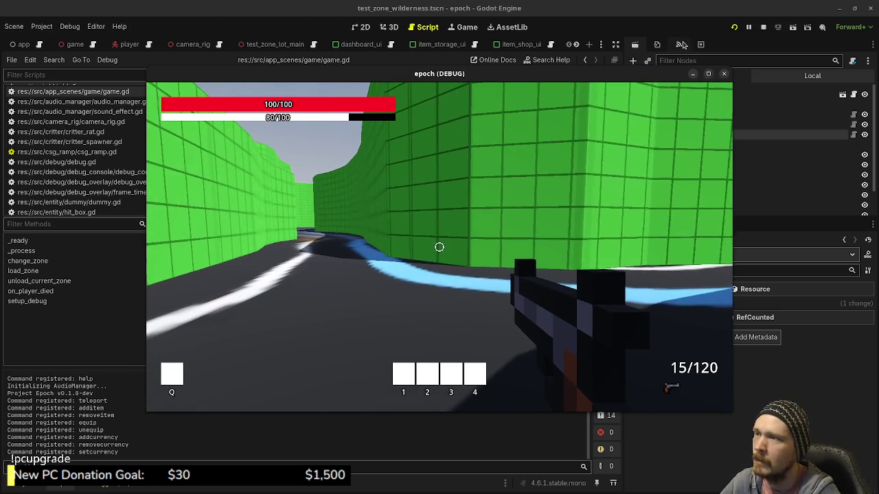
drag(501, 74, 391, 247)
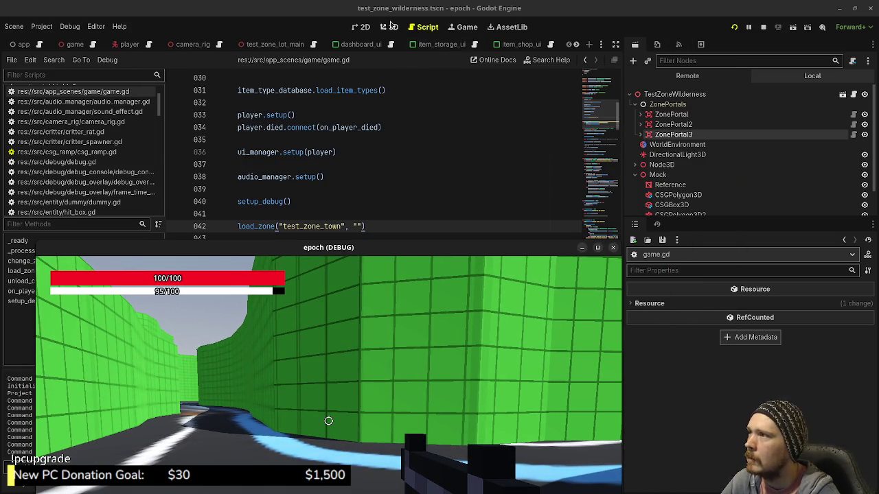
In the 3D view, raise the Reference map node to Position Z 1.3035 m.
click(390, 26)
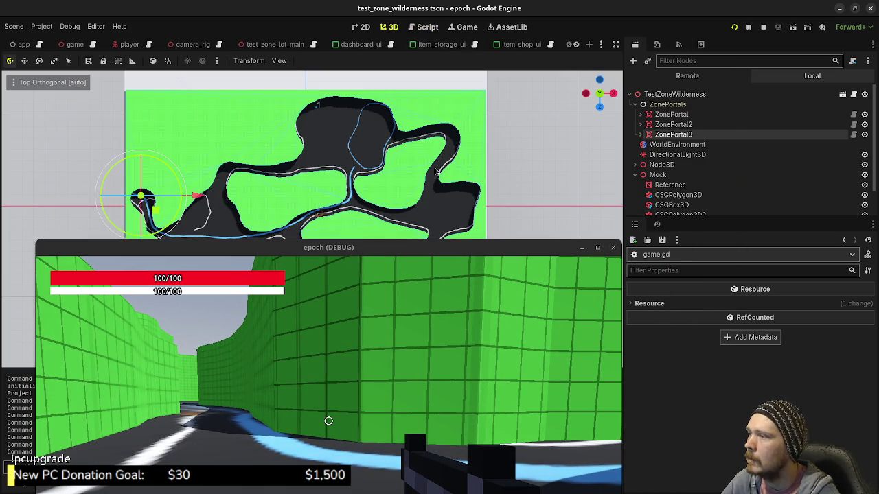
click(669, 184)
drag(817, 395, 868, 390)
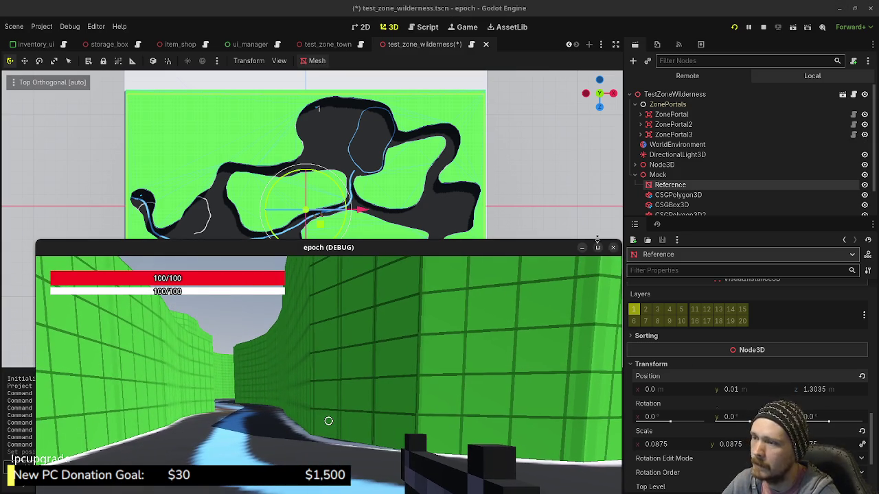
Maximize the running game window to check the map, then stop the game and save the scene.
drag(592, 253, 670, 107)
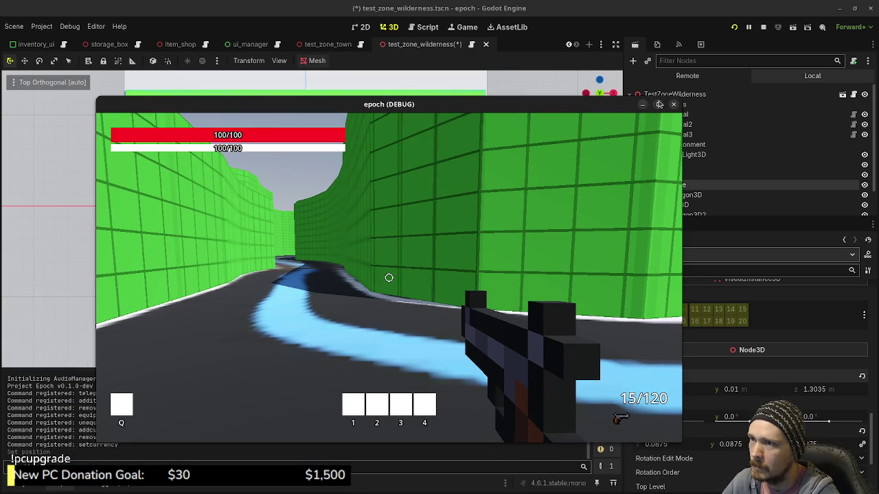
click(658, 105)
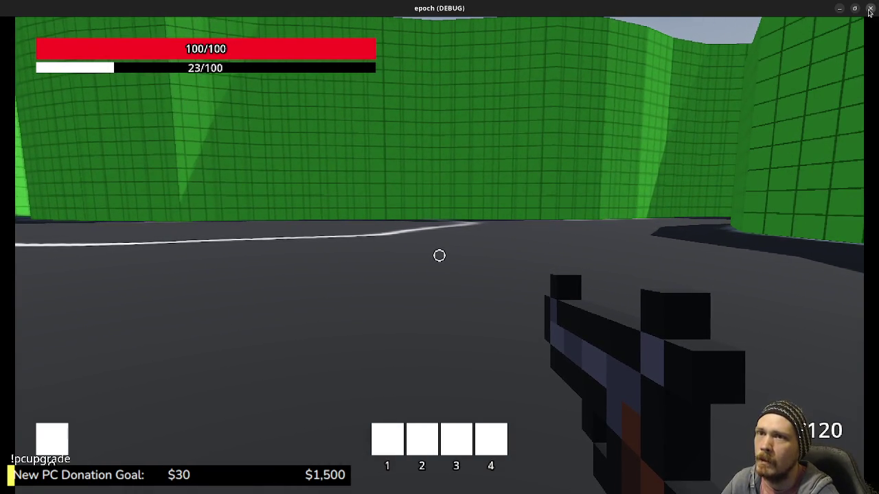
key(Escape)
key(ctrl+s)
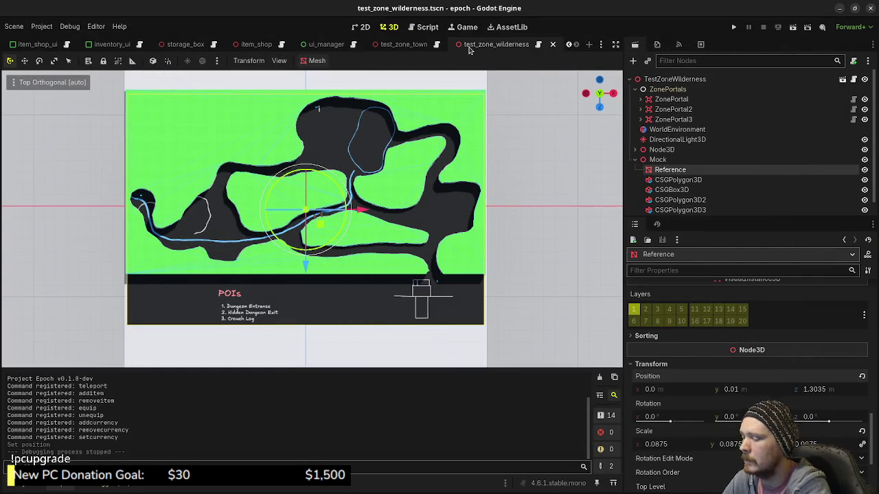
Quick-open test_zone_dungeon.tscn and select its polygon walls and Floor box to inspect the floor size.
key(ctrl+shift+o)
text(dungeon)
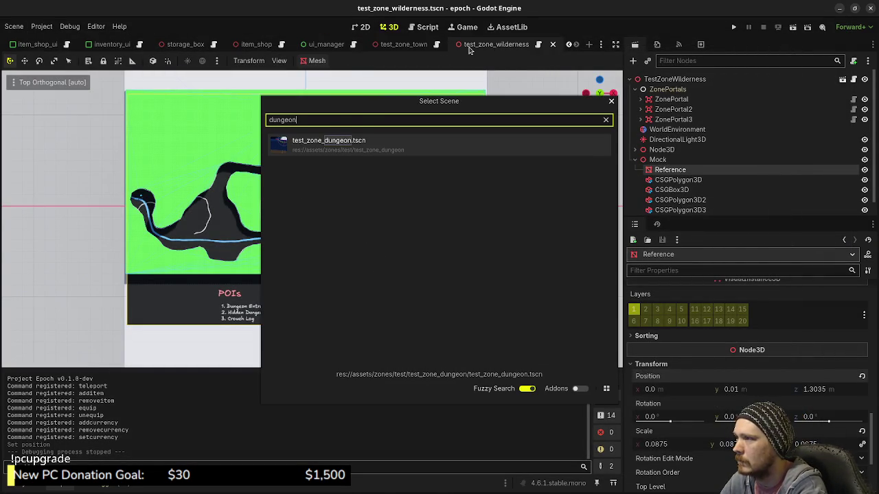
key(Return)
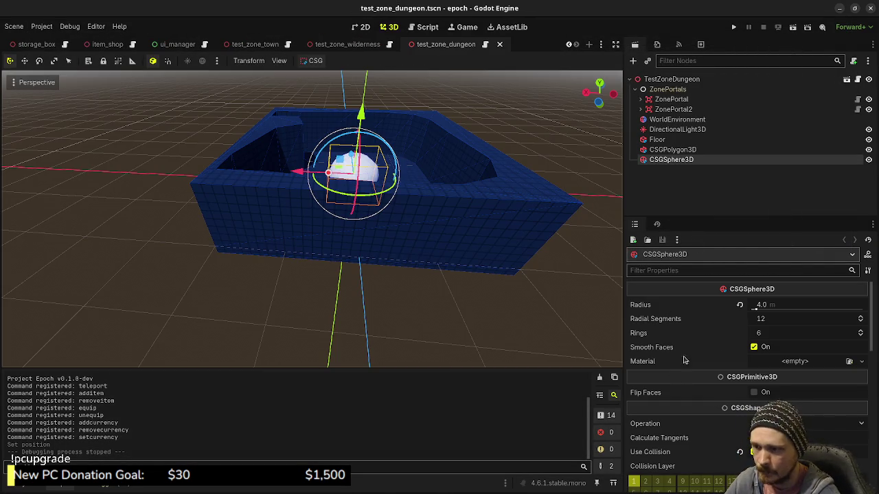
click(659, 150)
click(657, 140)
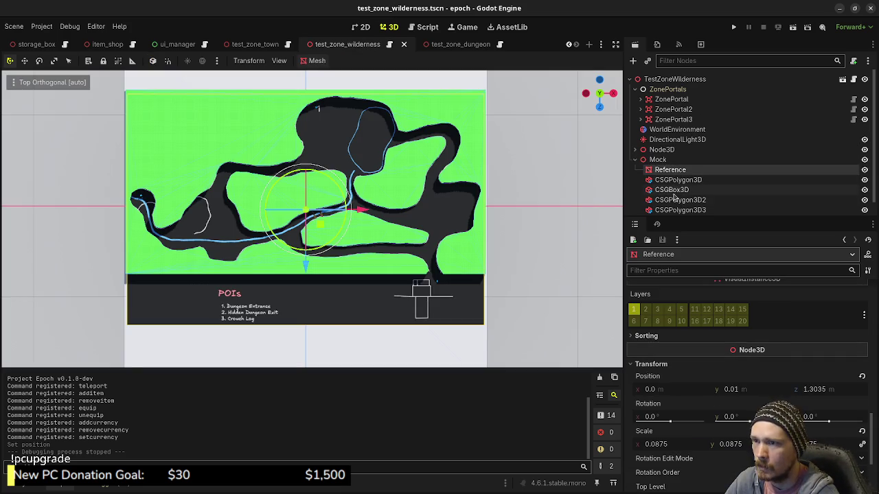
In test_zone_wilderness, expand CSGPolygon3D2's Transform to review its position, rotation and scale.
click(680, 199)
scroll(716, 395, down, 3)
scroll(701, 377, down, 3)
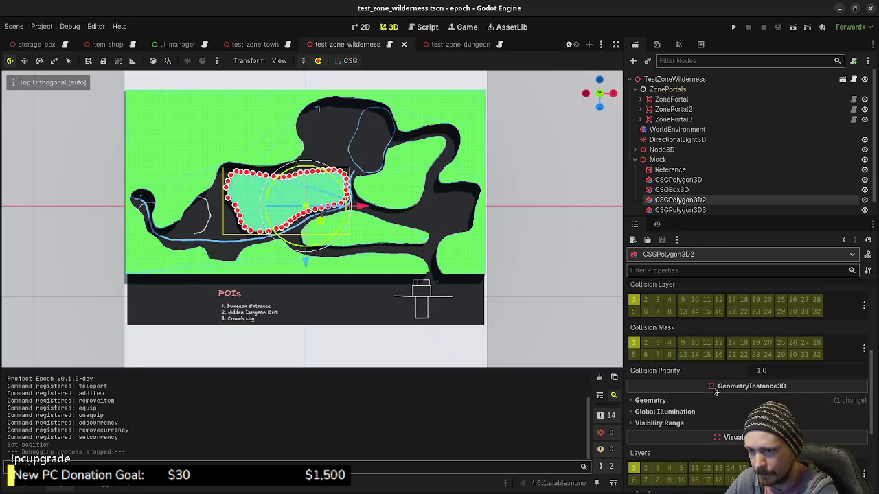
scroll(674, 354, down, 3)
click(651, 418)
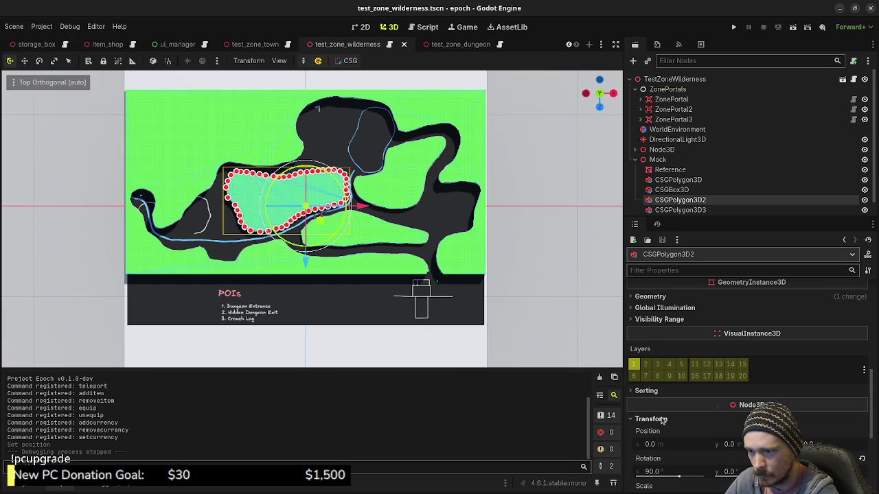
scroll(661, 421, down, 2)
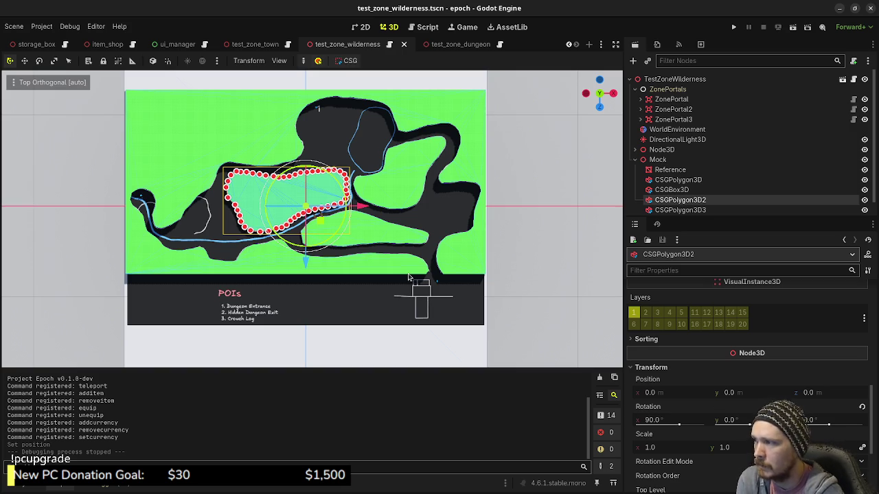
scroll(430, 261, up, 3)
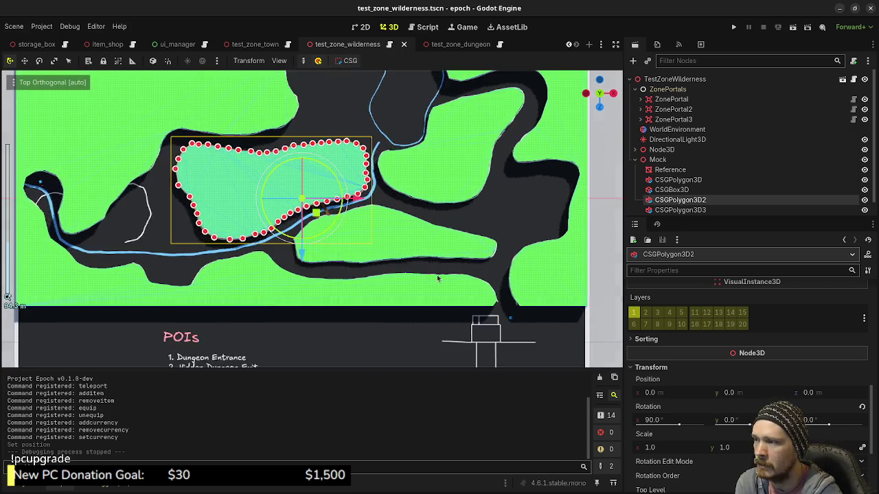
scroll(437, 275, up, 3)
scroll(451, 284, up, 3)
scroll(387, 258, up, 3)
scroll(390, 269, down, 2)
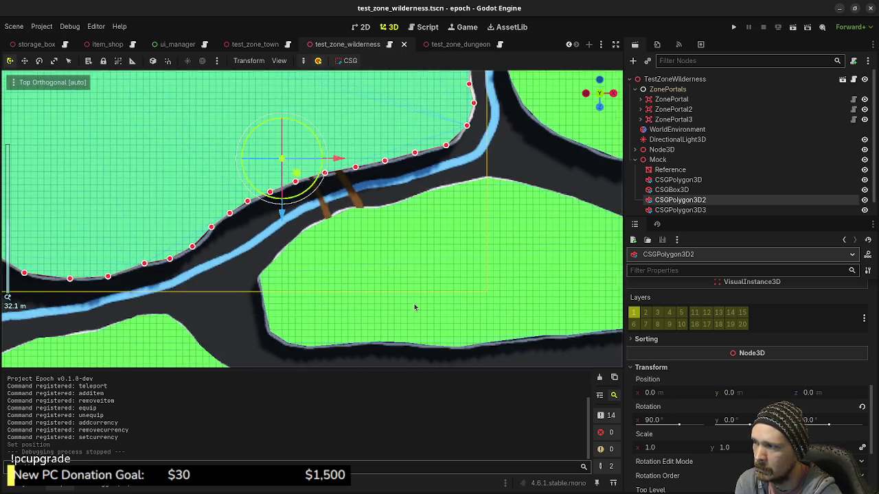
scroll(414, 306, down, 3)
scroll(431, 302, down, 2)
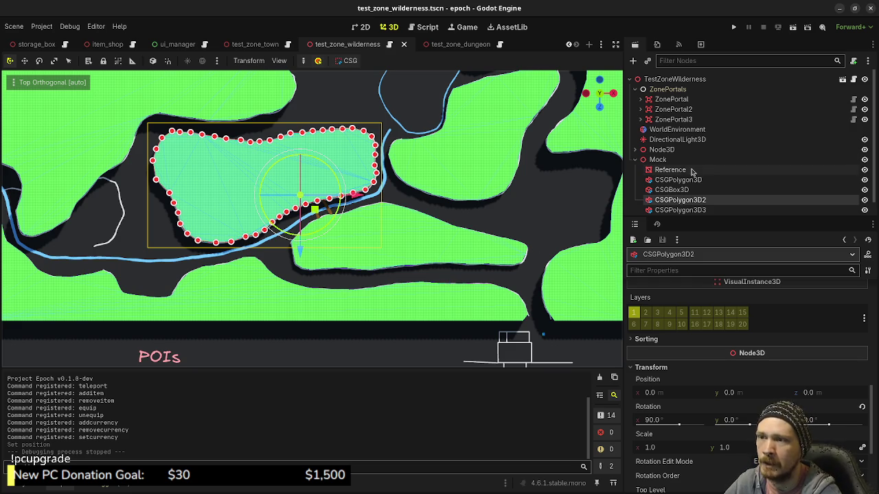
Select Mock and its CSGBox3D ground to confirm the 128 × 1 × 128 m size.
click(658, 159)
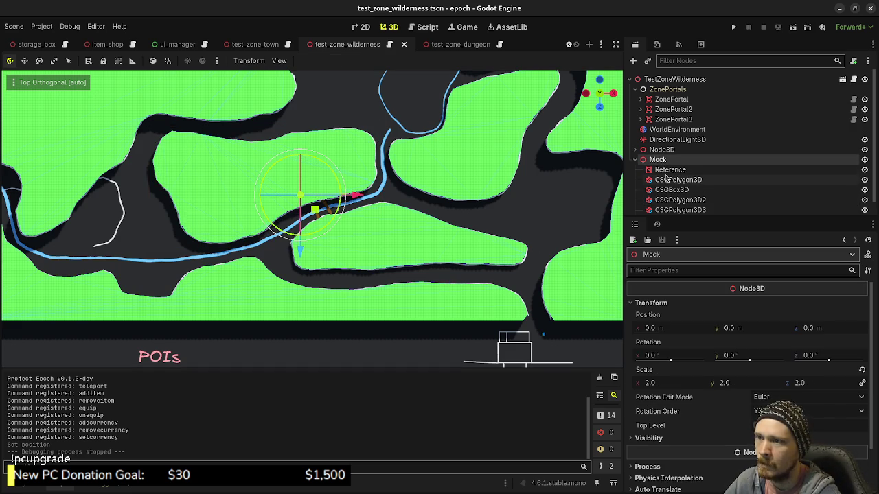
click(670, 190)
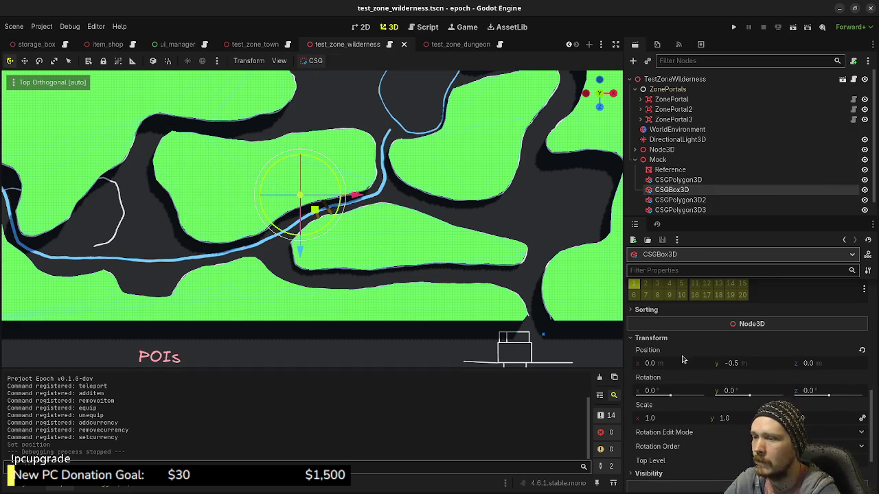
scroll(683, 360, up, 3)
scroll(683, 360, up, 3)
scroll(683, 360, up, 3)
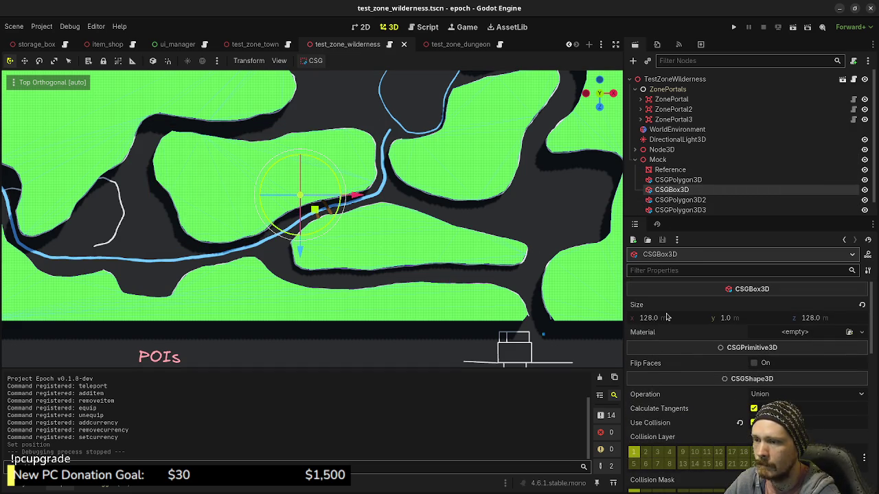
Save the Godot wilderness scene and return to the Blender map scene.
key(ctrl+s)
key(alt+Tab)
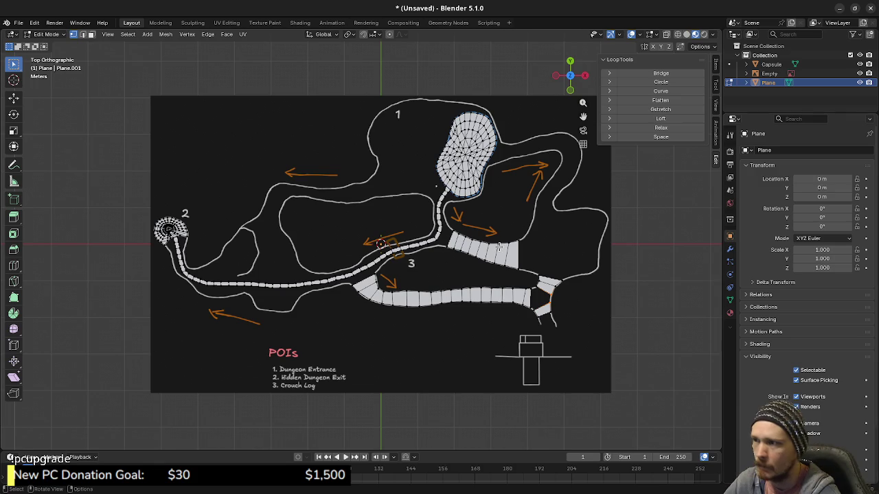
scroll(662, 257, down, 3)
scroll(463, 251, up, 3)
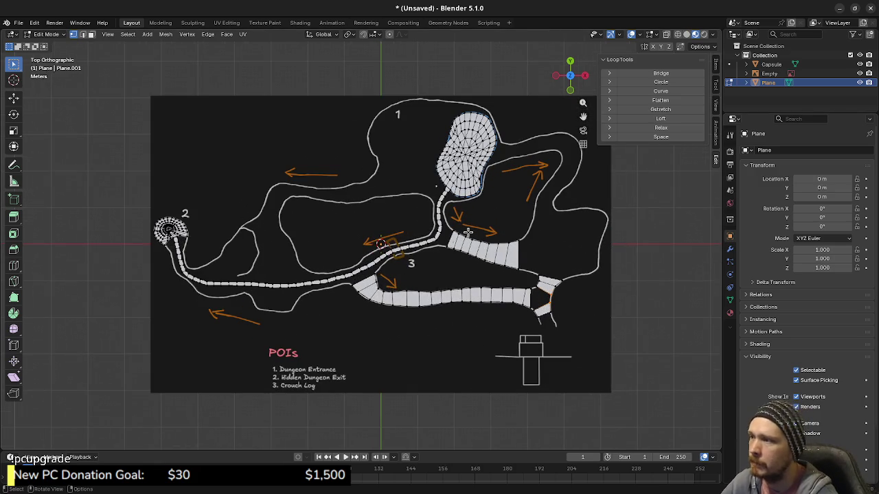
Select the Collection in the Outliner, switch to Object Mode, and bring up the Add menu.
click(766, 57)
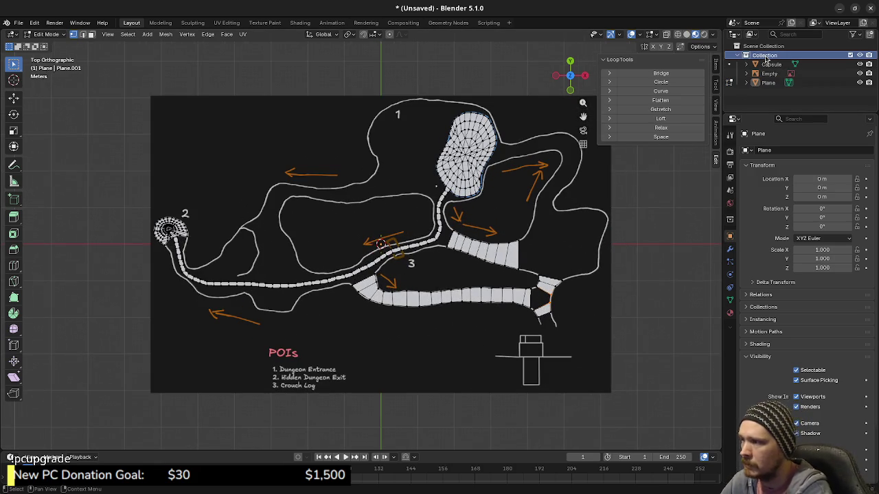
key(Tab)
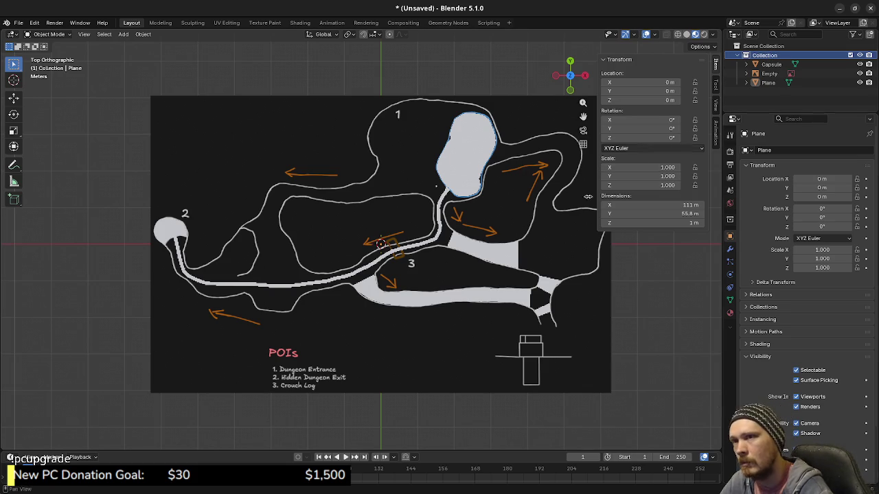
key(shift+a)
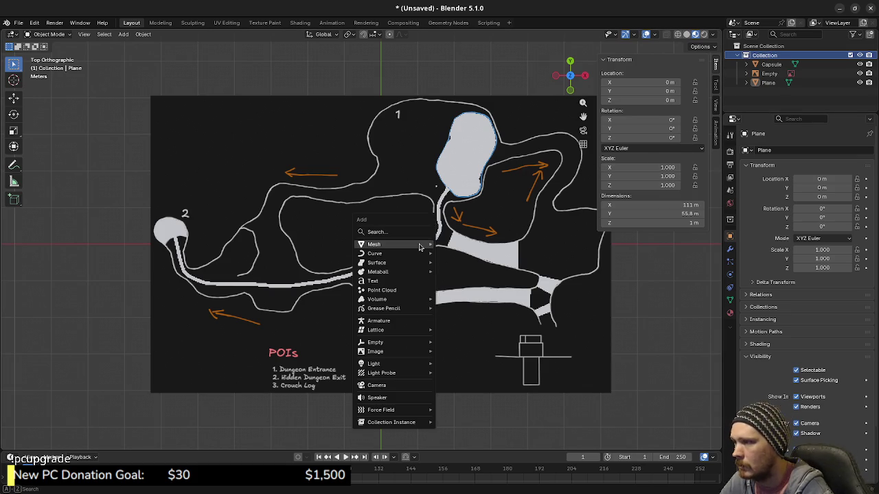
Add a plane at the origin and scale its mesh by 256 in Edit Mode (S 256).
click(457, 244)
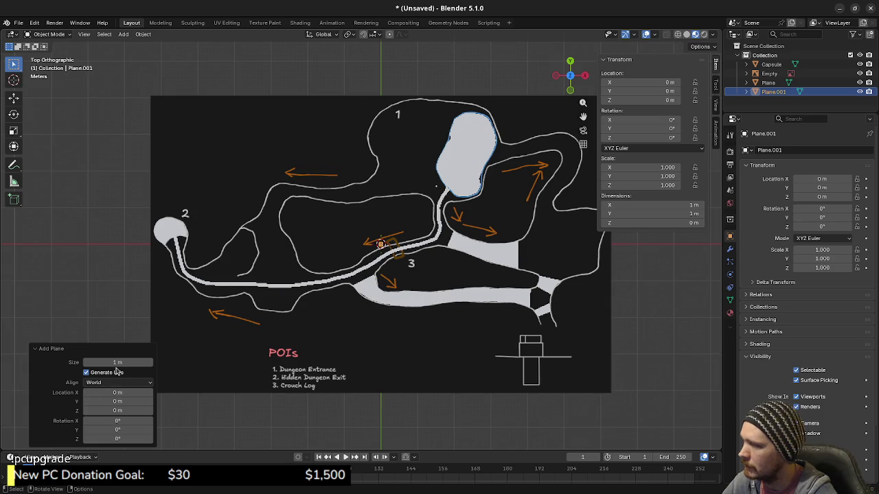
key(Tab)
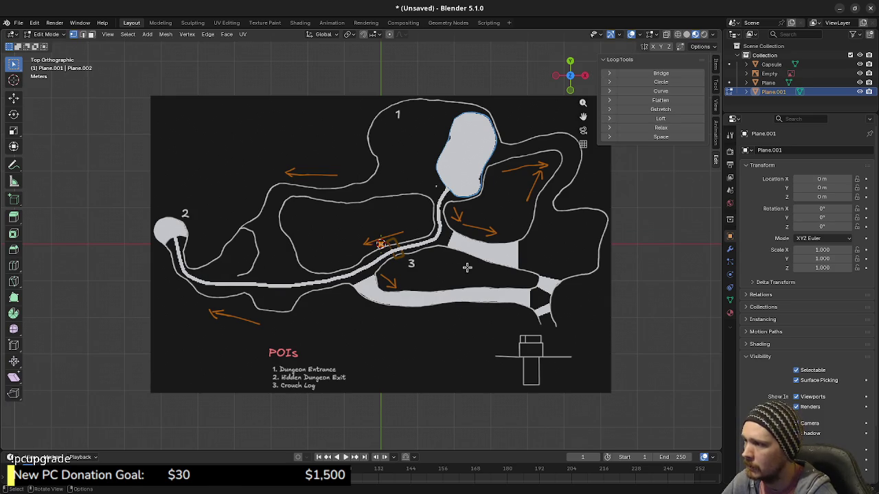
text(s)
text(256)
key(Return)
scroll(453, 258, down, 4)
scroll(451, 255, down, 1)
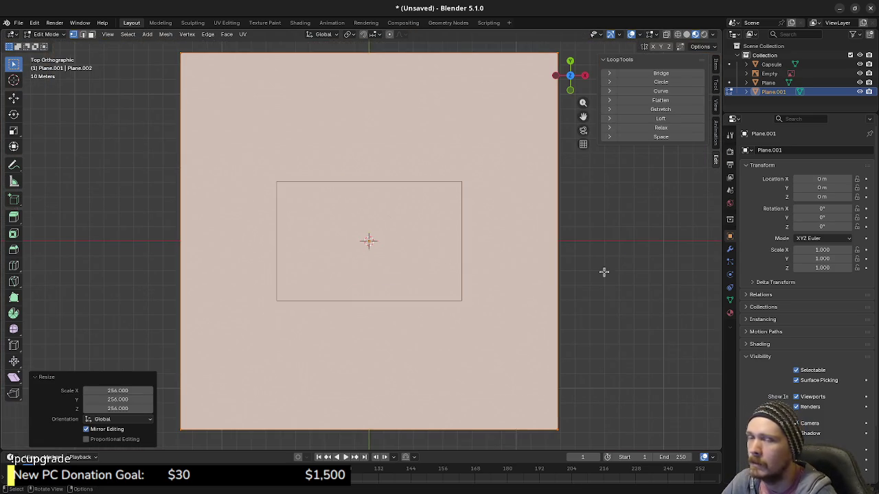
Move the large plane's faces down along Z about 1.93 m below the map image.
click(770, 73)
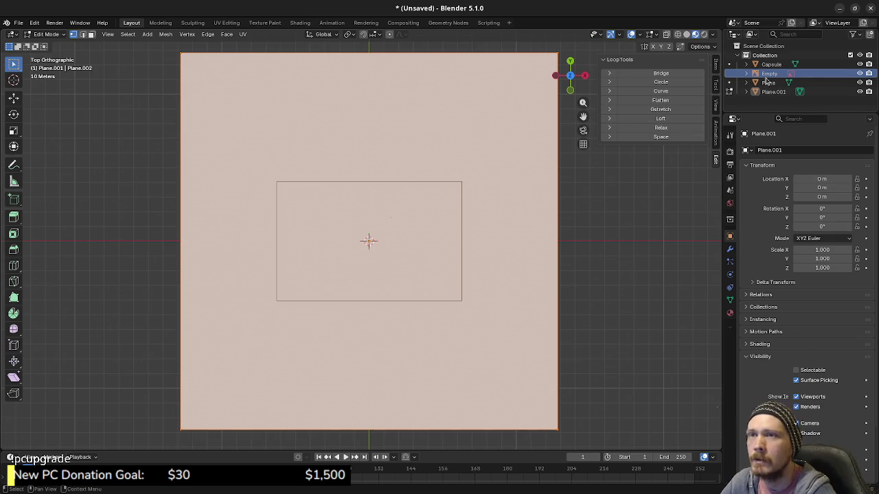
click(766, 92)
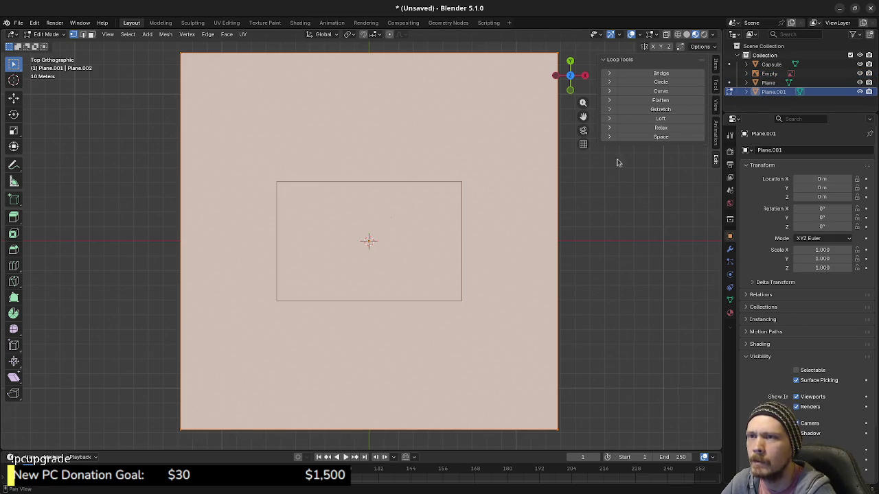
middle_drag(526, 298, 477, 230)
key(g)
key(z)
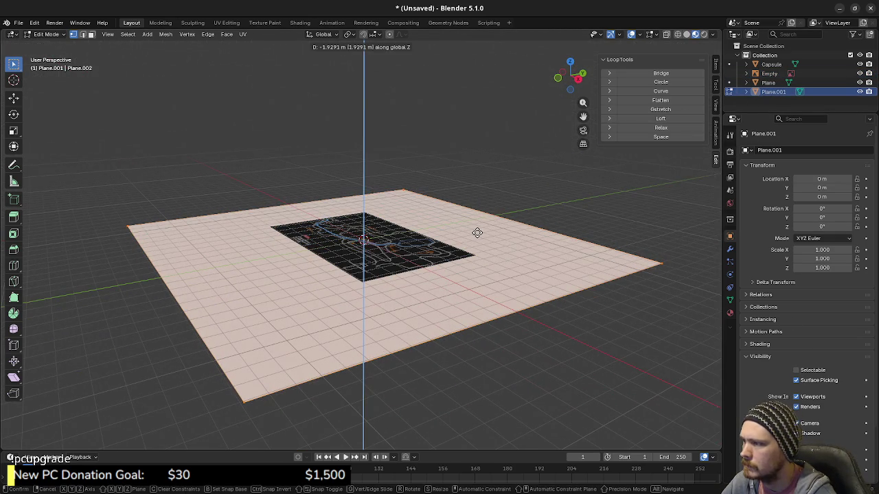
click(477, 232)
Return to top view, set the Pivot Point to 3D Cursor, and select the map plane and reference image.
click(769, 73)
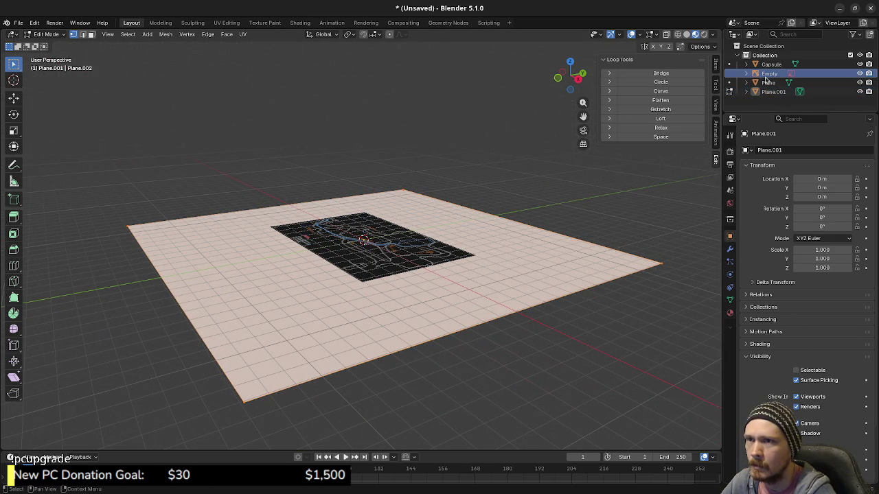
middle_drag(453, 219, 480, 197)
key(KP_7)
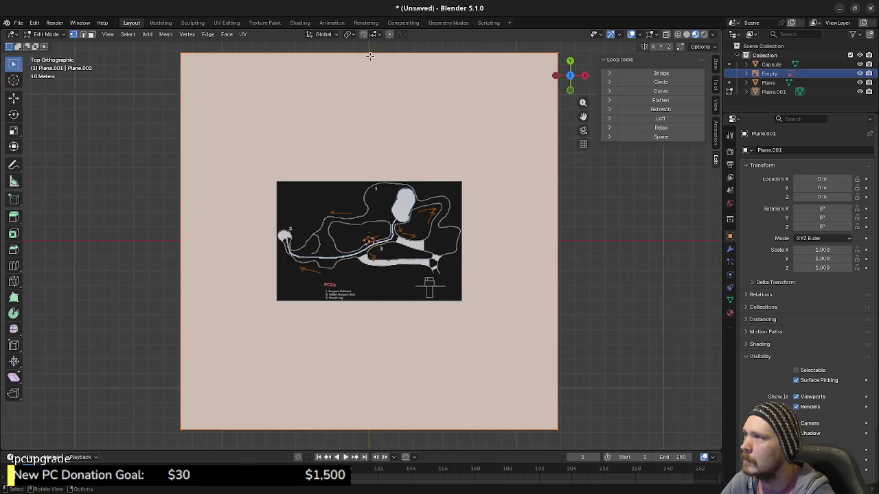
click(349, 33)
click(368, 67)
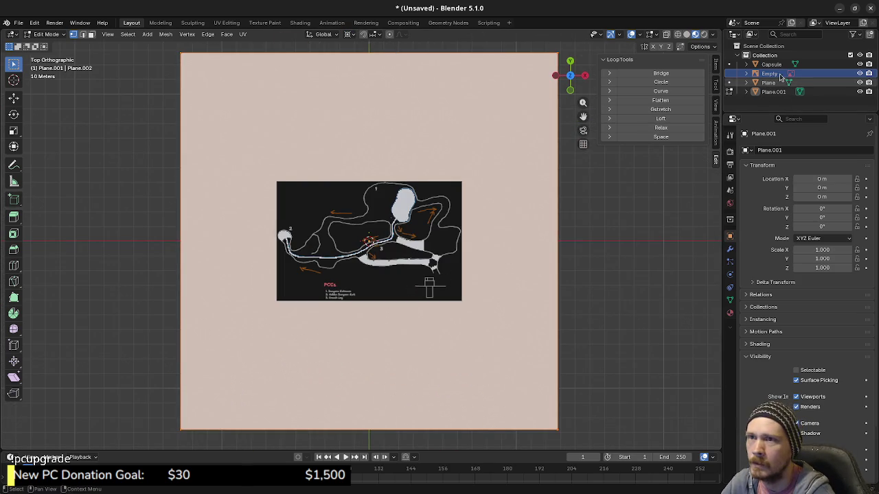
click(770, 82)
ctrl+click(771, 73)
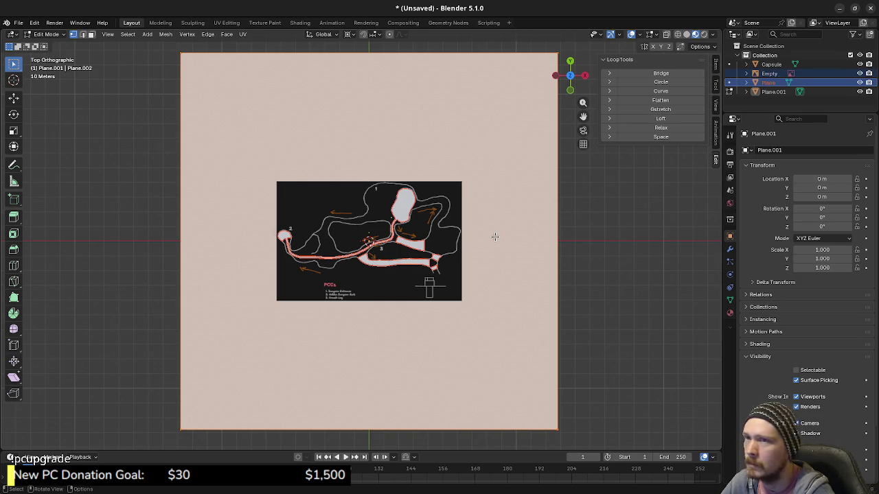
key(Tab)
key(alt+a)
Undo the stray changes, select the map plane mesh, and hide the large backdrop plane.
key(ctrl+z)
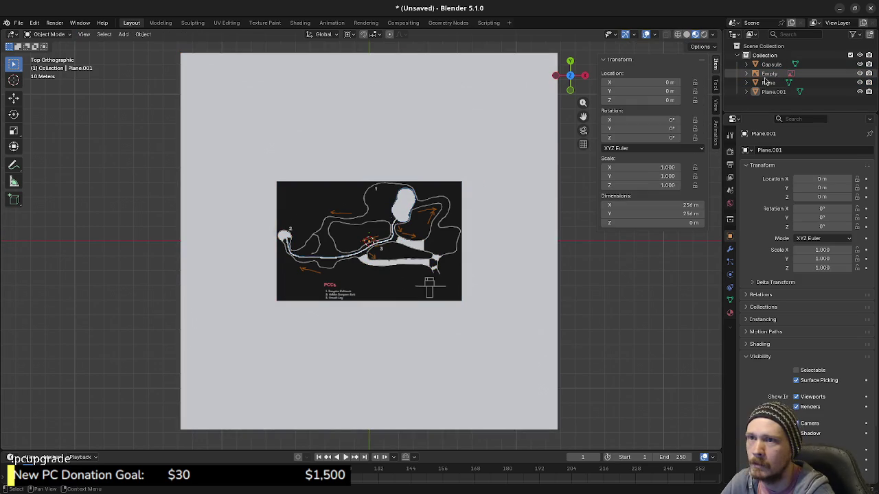
key(ctrl+z)
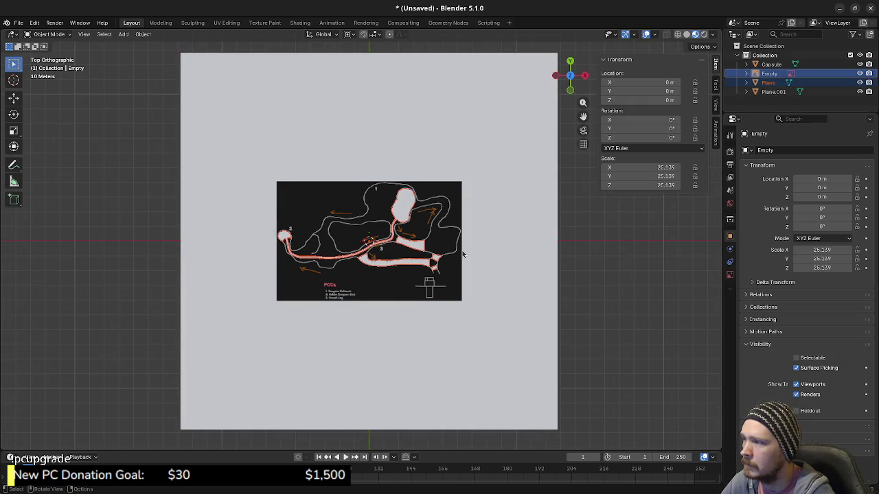
key(ctrl+shift+z)
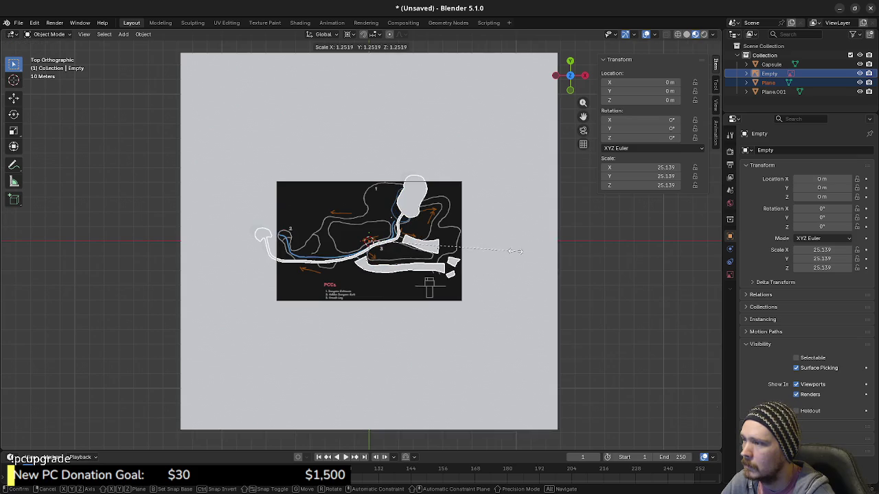
key(ctrl+z)
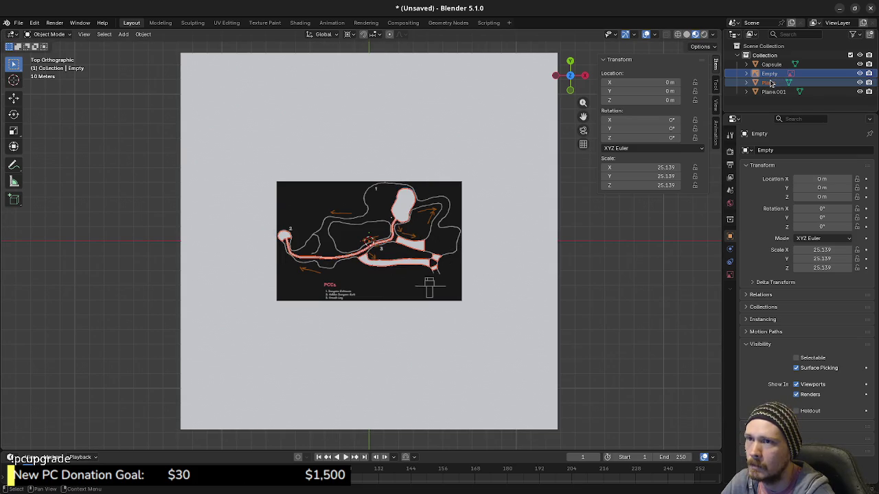
click(769, 82)
click(769, 74)
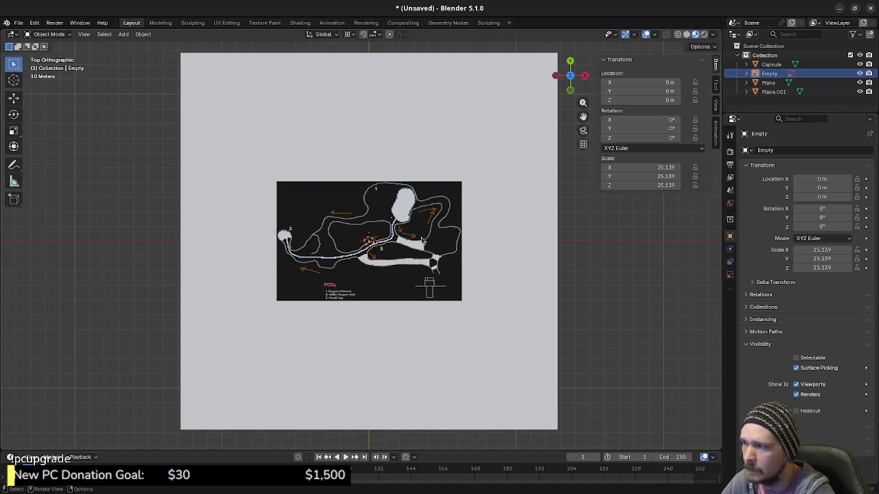
click(422, 239)
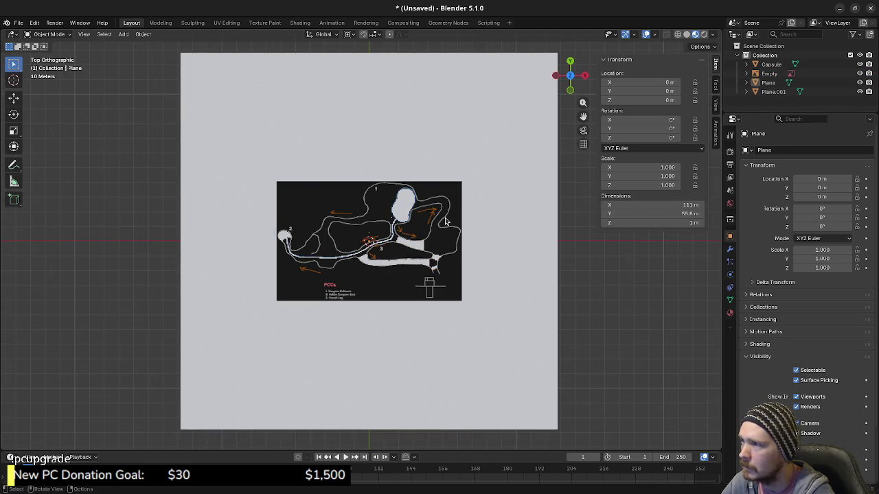
click(859, 92)
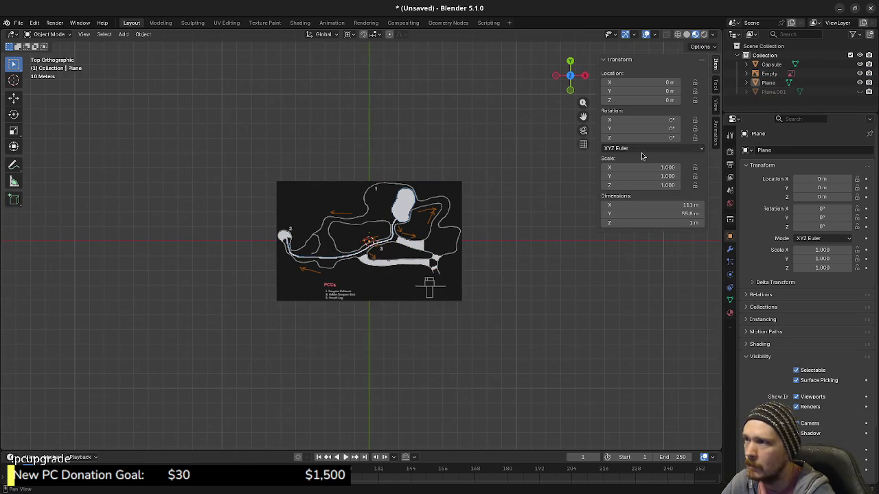
Make the reference image Empty selectable and show the backdrop plane again.
click(772, 74)
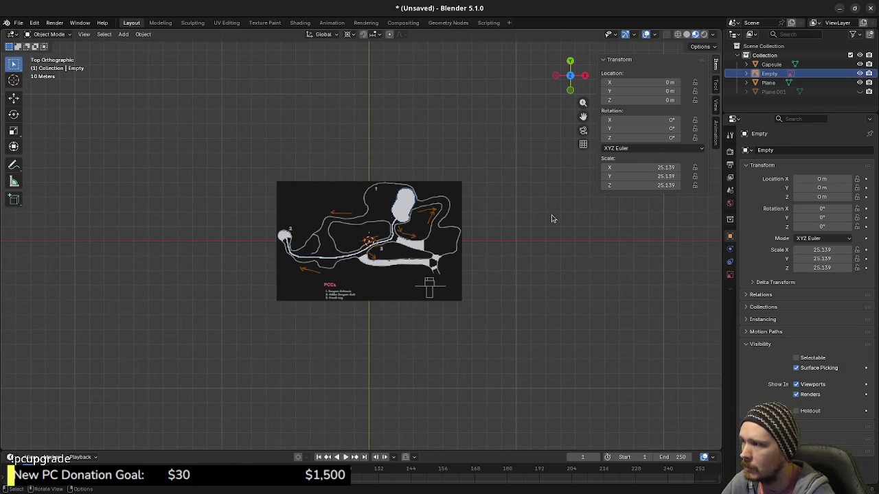
scroll(475, 274, up, 3)
click(795, 358)
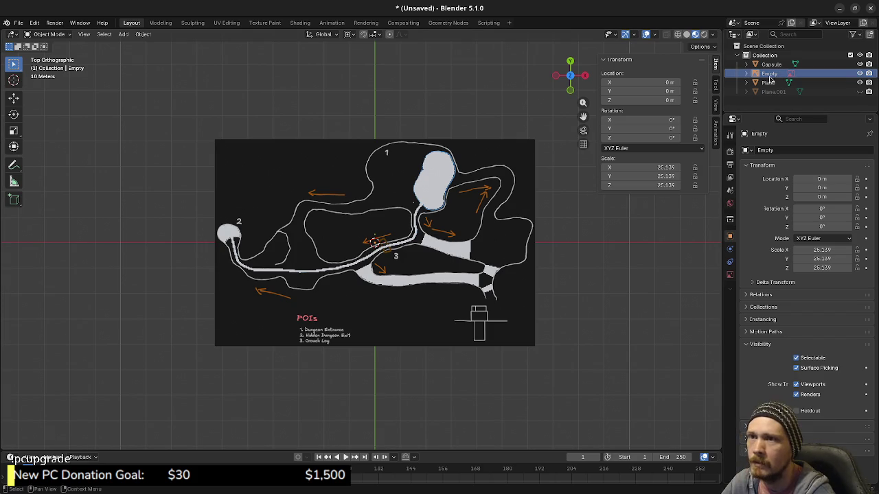
scroll(537, 258, down, 2)
scroll(550, 254, up, 1)
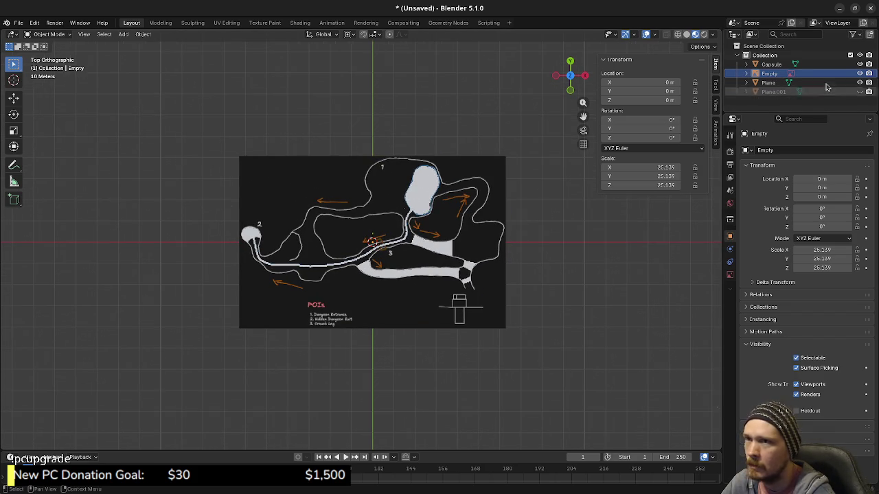
click(859, 91)
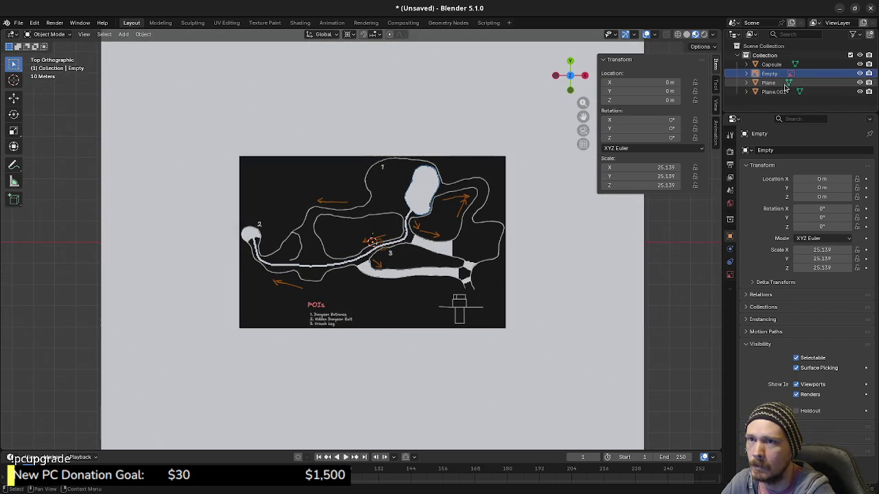
Scale the map plane and reference image together by 2.015, to about 225 × 112 m.
click(768, 82)
scroll(467, 279, down, 3)
key(s)
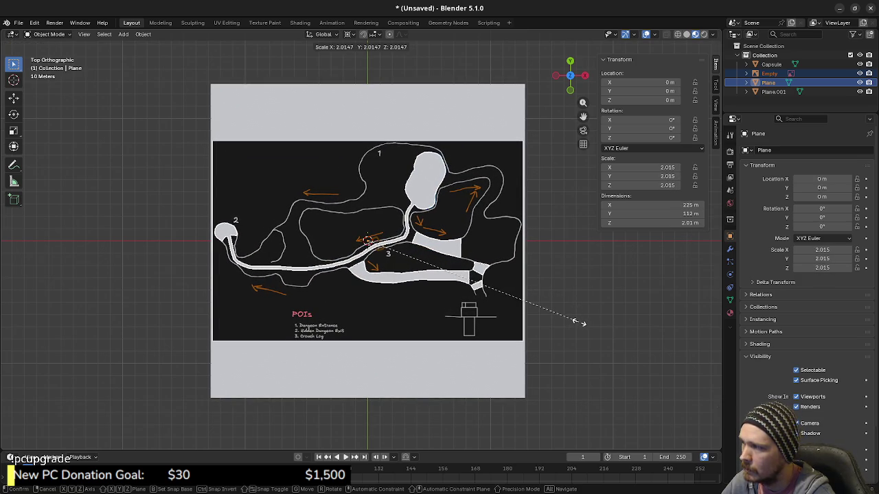
click(580, 322)
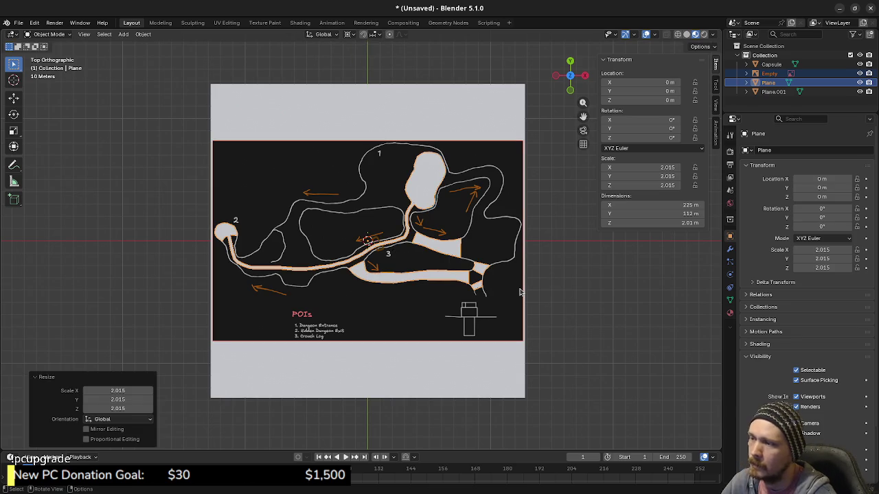
scroll(464, 283, up, 2)
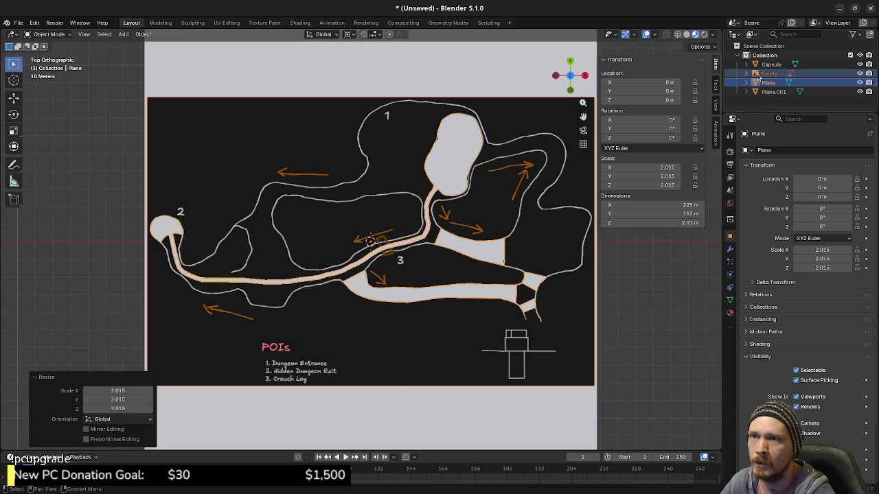
click(771, 64)
Move the Capsule to X 91.092, Y −49.173 m near the lower-right building, then switch to Godot.
key(g)
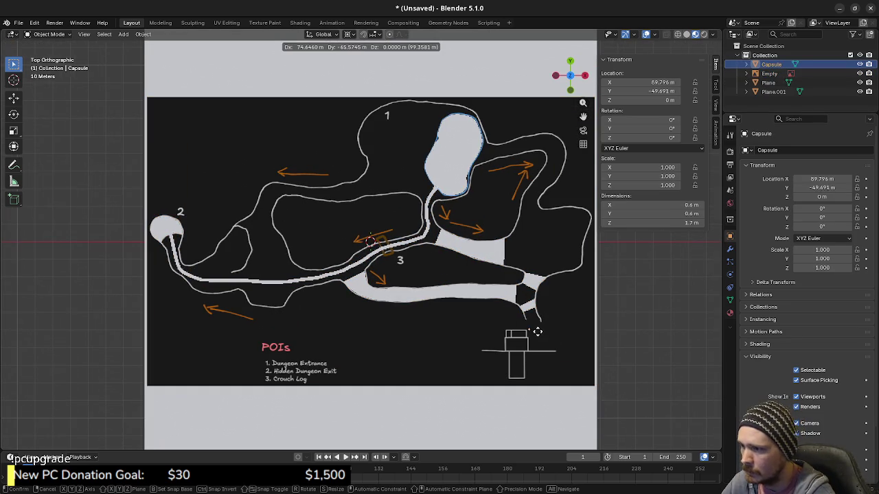
click(534, 330)
scroll(528, 352, up, 1)
scroll(509, 308, up, 2)
scroll(467, 295, up, 1)
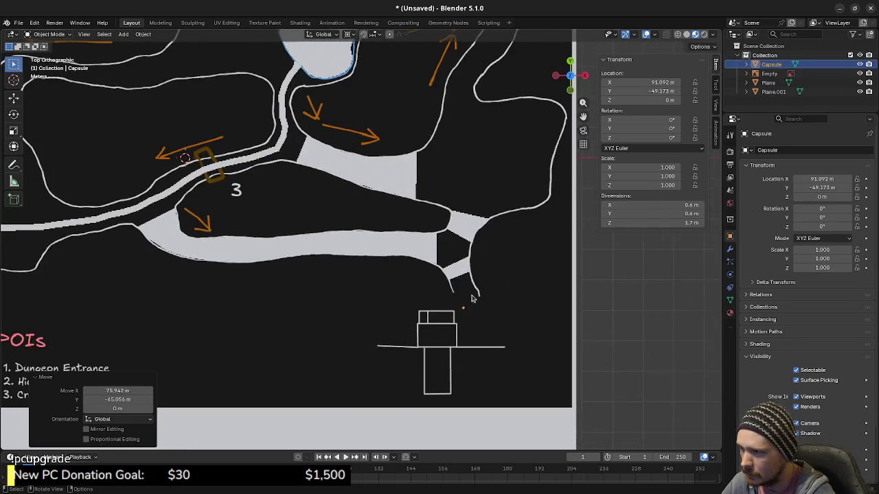
scroll(480, 304, up, 1)
scroll(480, 304, up, 2)
shift+middle_drag(481, 304, 481, 299)
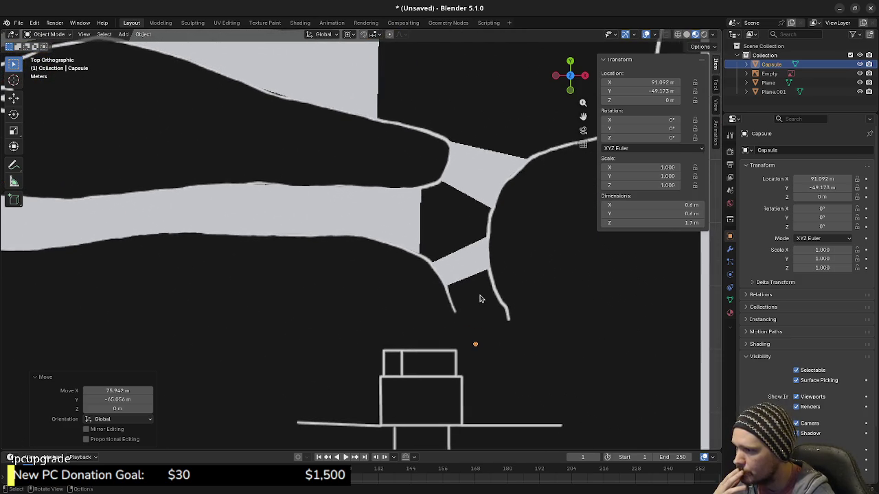
scroll(481, 299, down, 1)
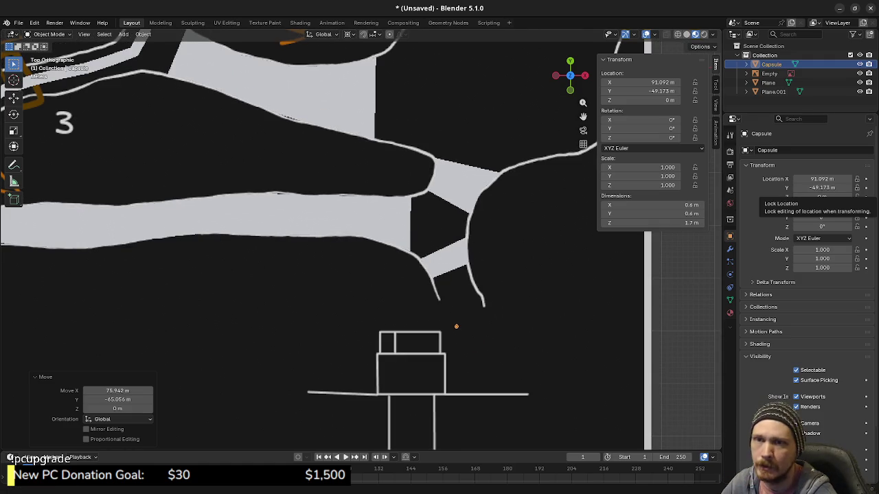
key(alt+Tab)
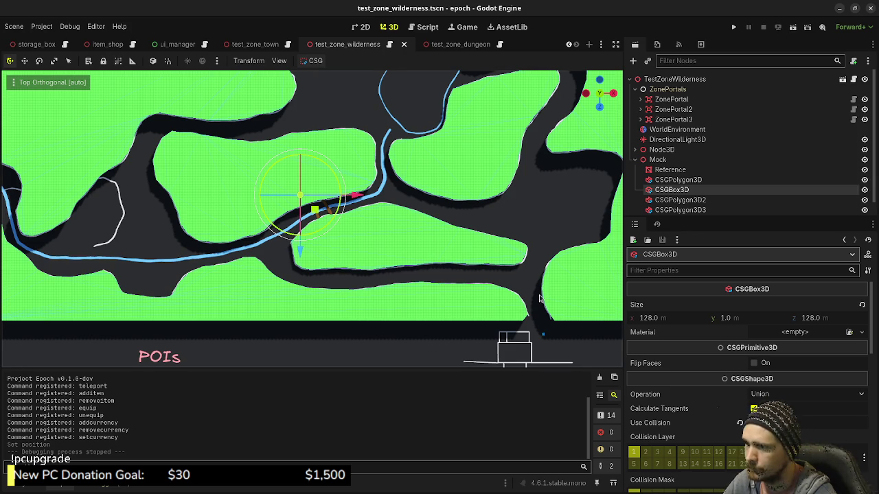
scroll(532, 330, up, 2)
scroll(467, 295, up, 2)
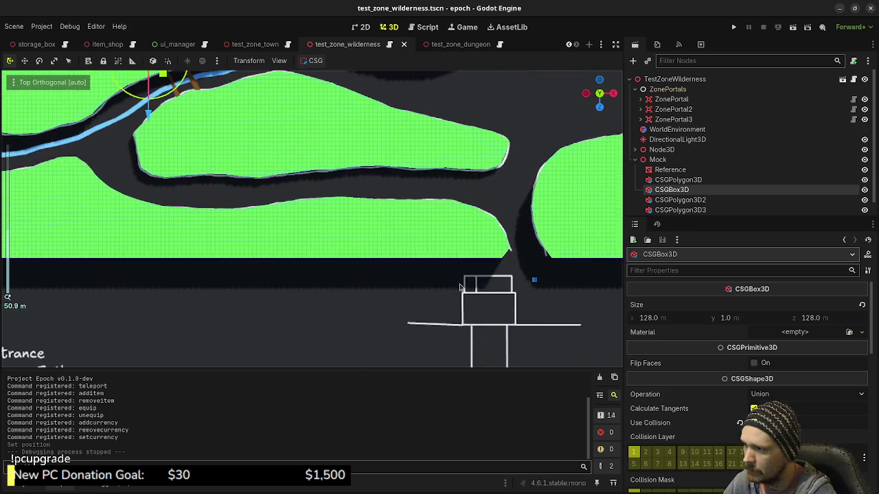
scroll(405, 259, up, 1)
scroll(458, 268, up, 2)
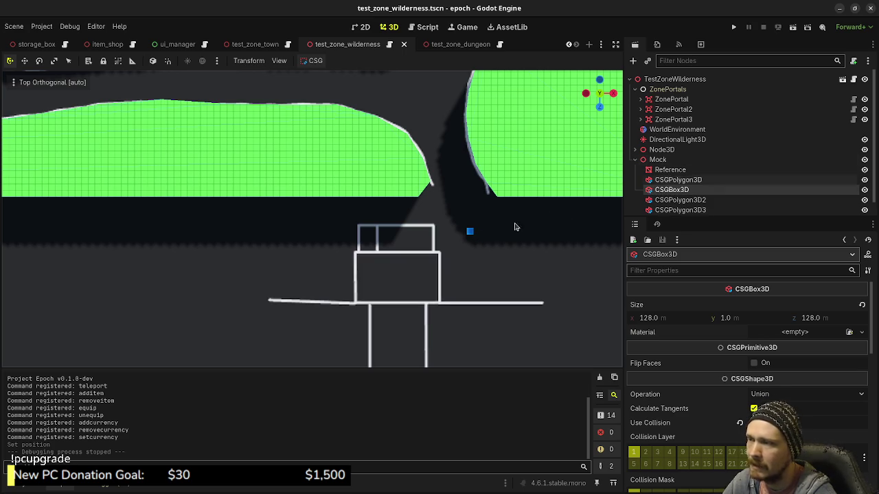
key(alt+Tab)
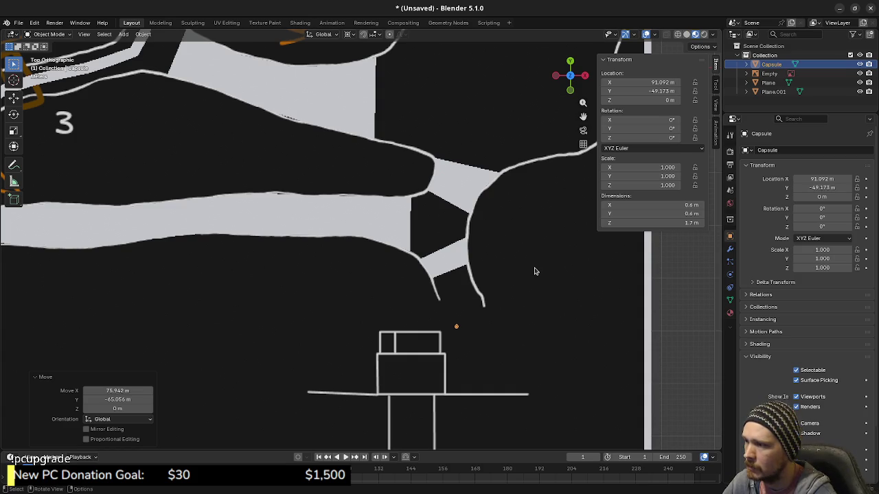
Zoom and pan out to view the whole enlarged reference map around the Capsule.
scroll(500, 317, up, 2)
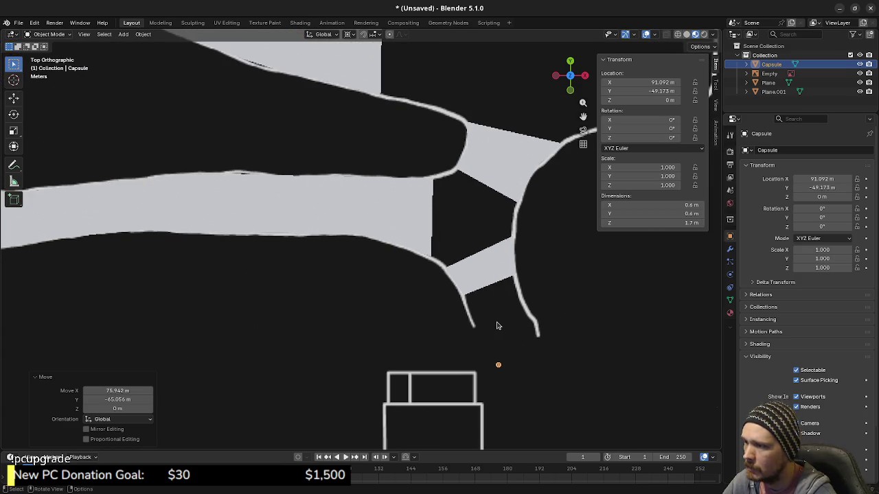
scroll(498, 325, down, 3)
mouse_move(312, 247)
shift+middle_down()
mouse_move(429, 277)
mouse_move(478, 335)
shift+middle_up()
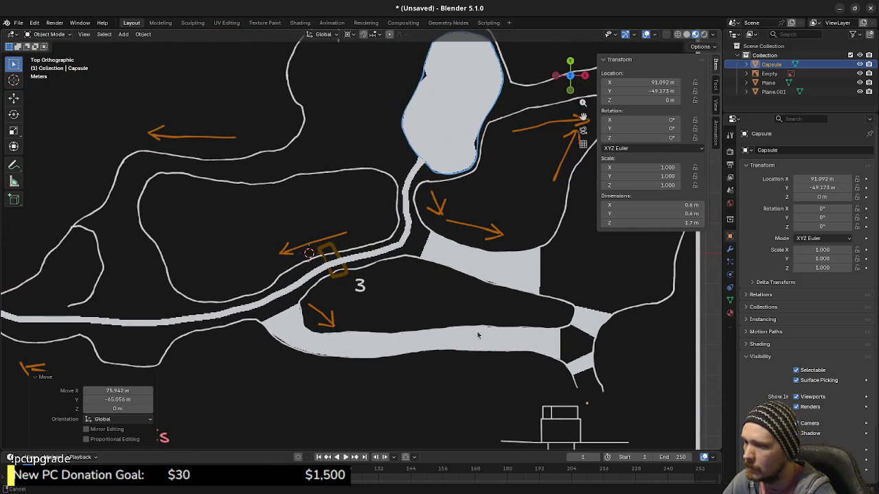
scroll(477, 334, down, 2)
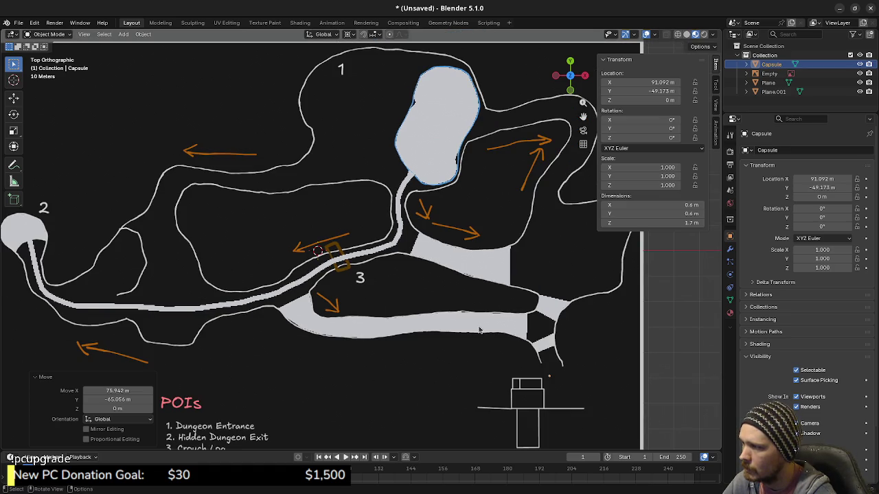
Scale the reference map Empty down to about 0.948 of its size.
click(769, 73)
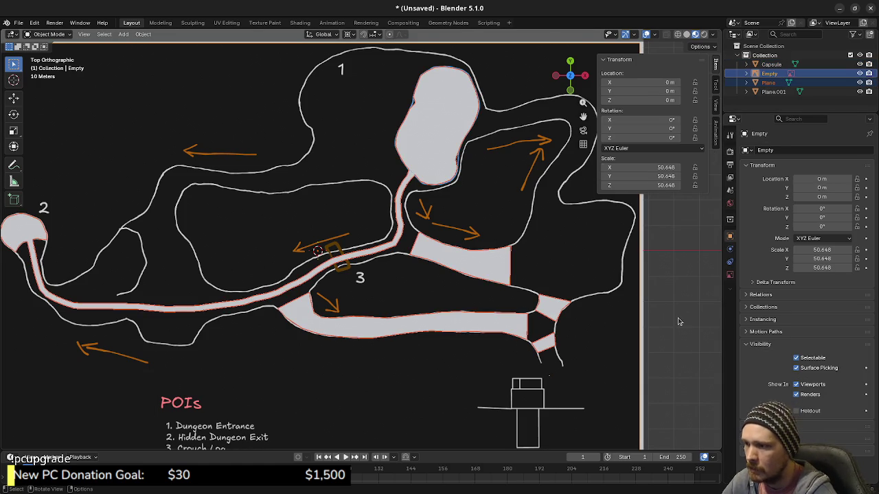
key(s)
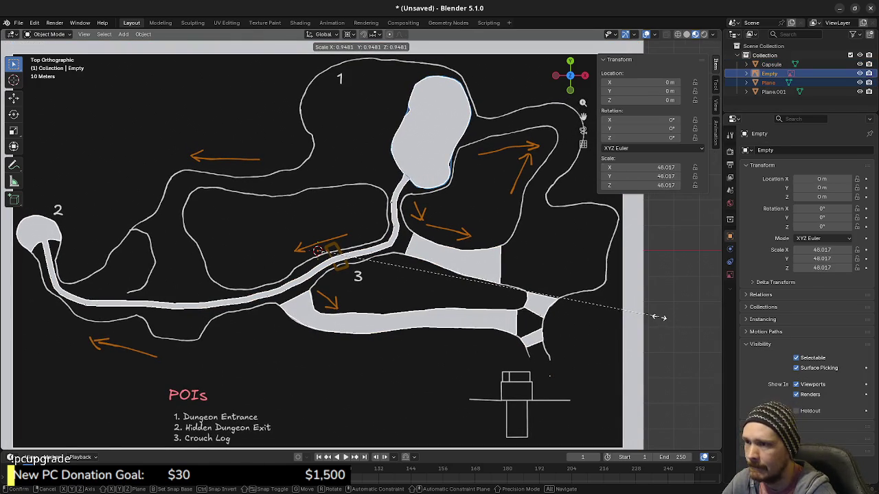
click(659, 317)
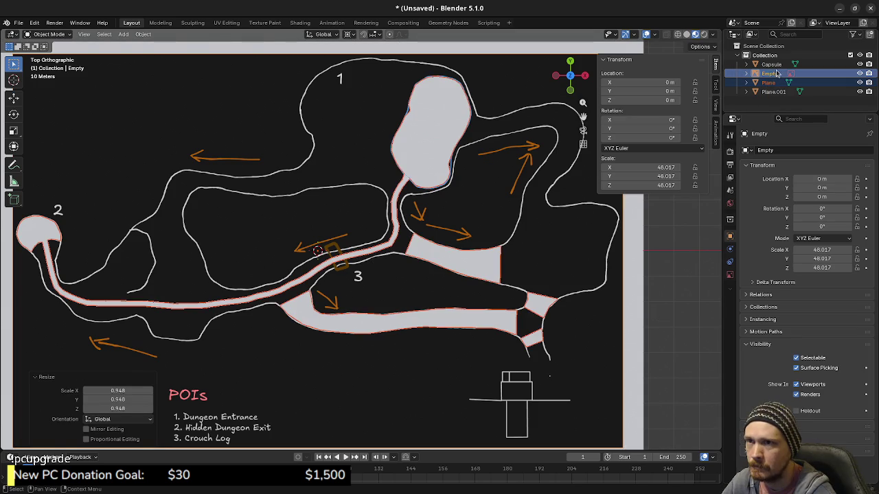
Move the Capsule to X 85.872, Y −46.653 m and return to top view.
click(771, 64)
key(g)
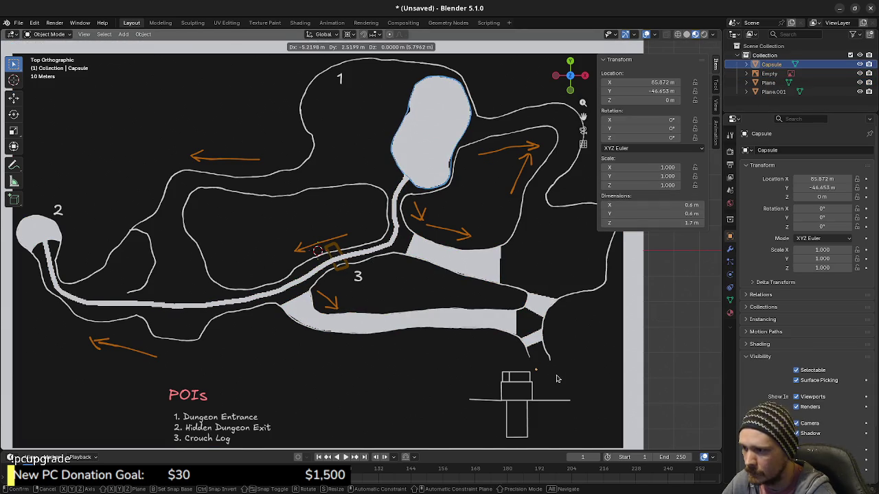
click(559, 376)
scroll(576, 387, up, 2)
scroll(526, 319, up, 1)
scroll(526, 320, up, 2)
scroll(529, 319, up, 1)
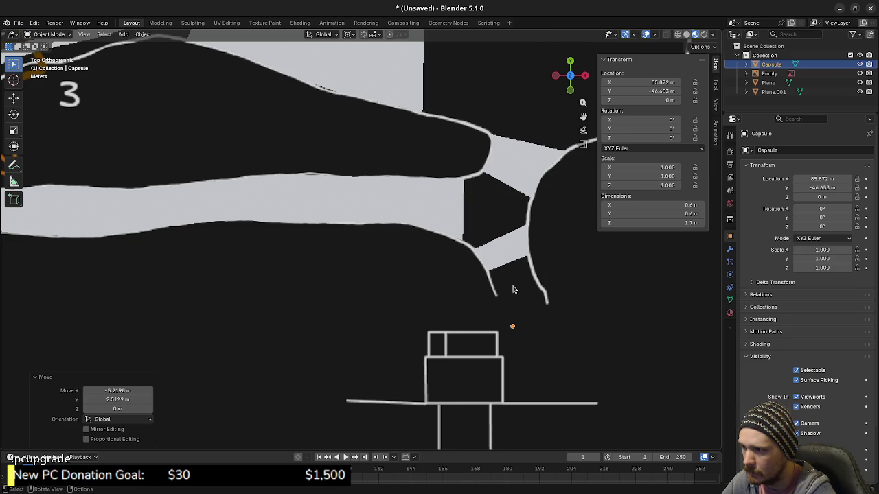
scroll(516, 306, up, 1)
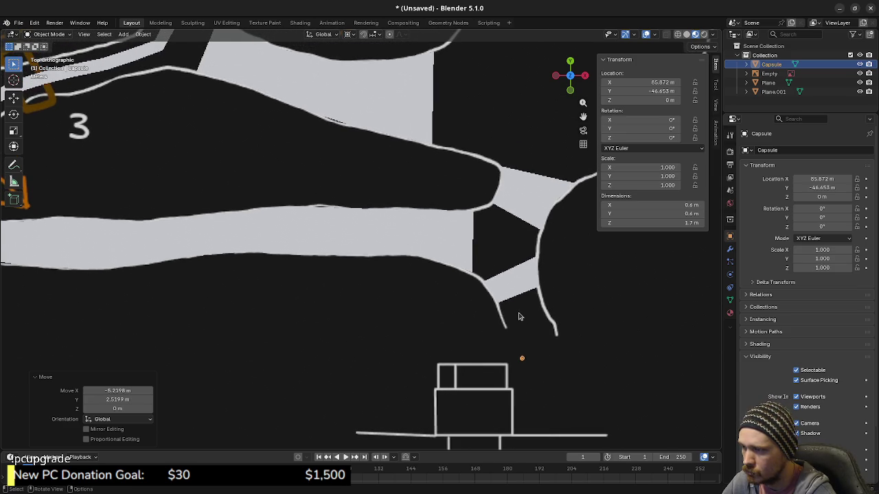
scroll(519, 316, down, 1)
scroll(519, 317, down, 1)
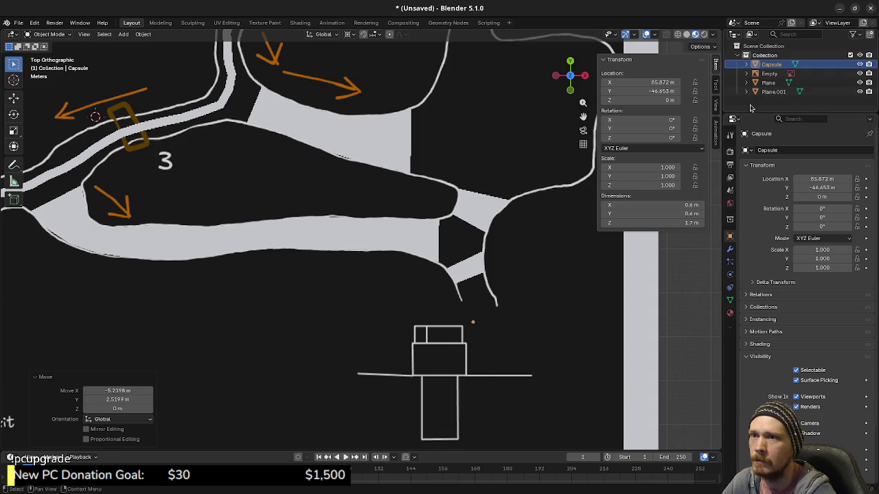
middle_drag(530, 255, 535, 279)
key(KP_7)
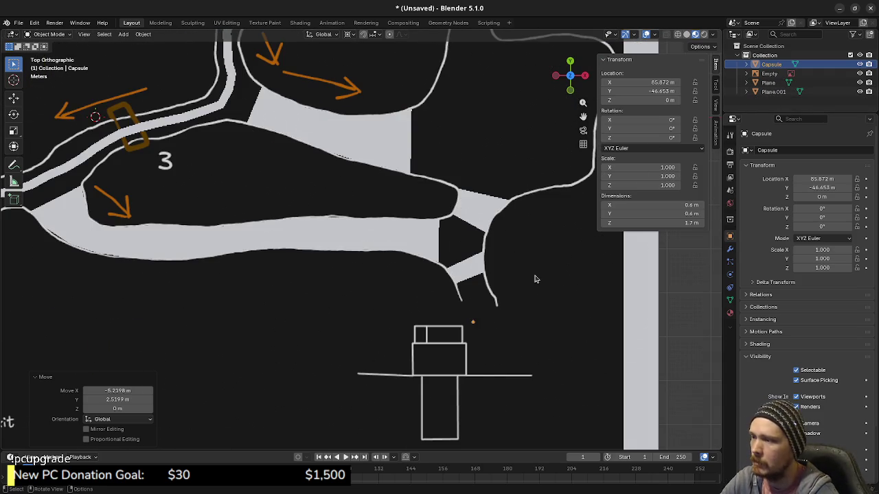
Select the reference map Empty and return its scale to 50.648.
click(536, 279)
scroll(535, 279, down, 1)
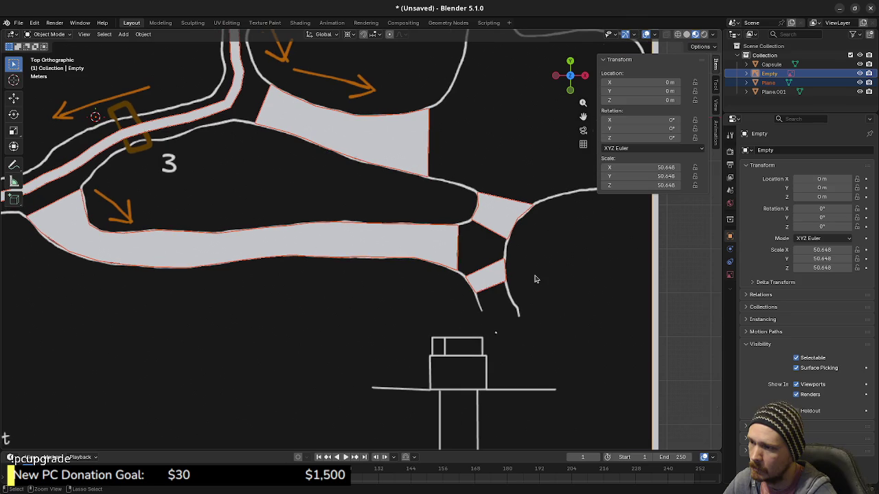
scroll(535, 278, down, 2)
scroll(538, 270, down, 1)
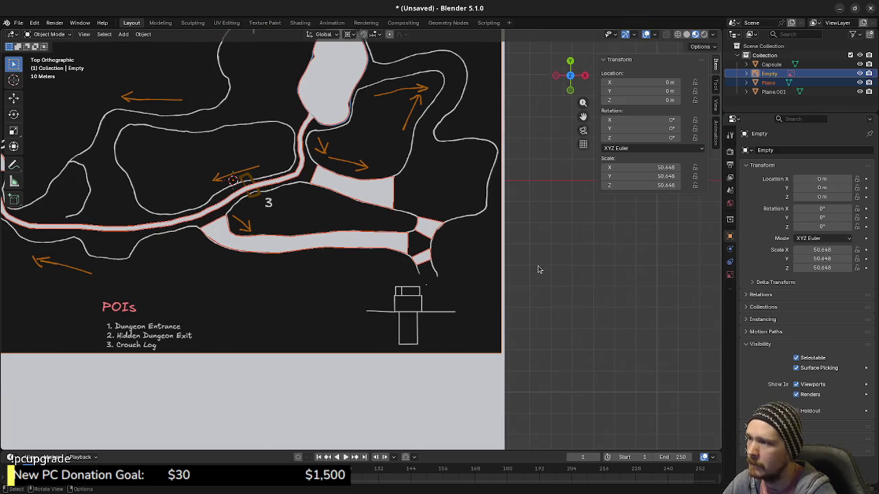
scroll(456, 286, up, 3)
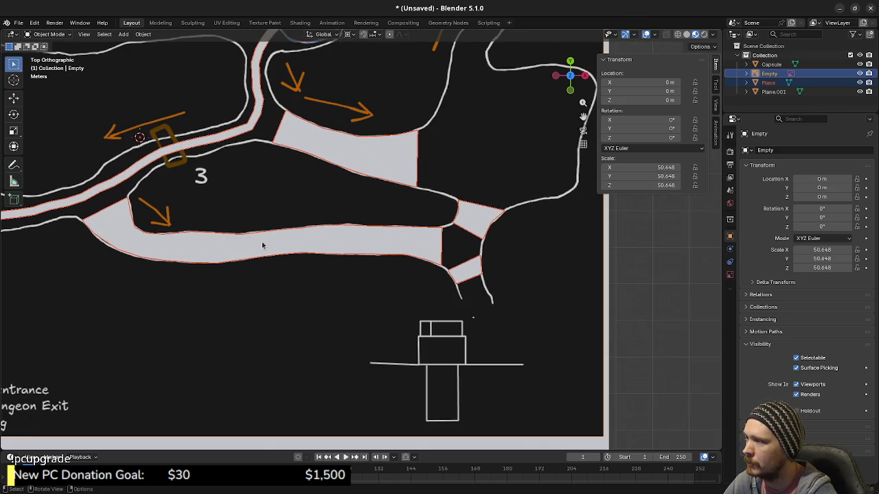
Center the view on the lower road junction and select the ground plane mesh.
shift+middle_drag(256, 254, 303, 274)
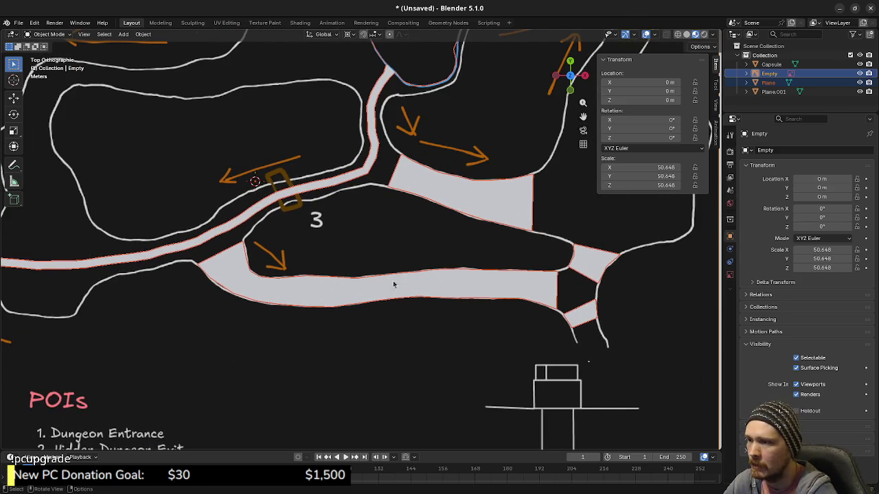
shift+middle_drag(377, 286, 411, 304)
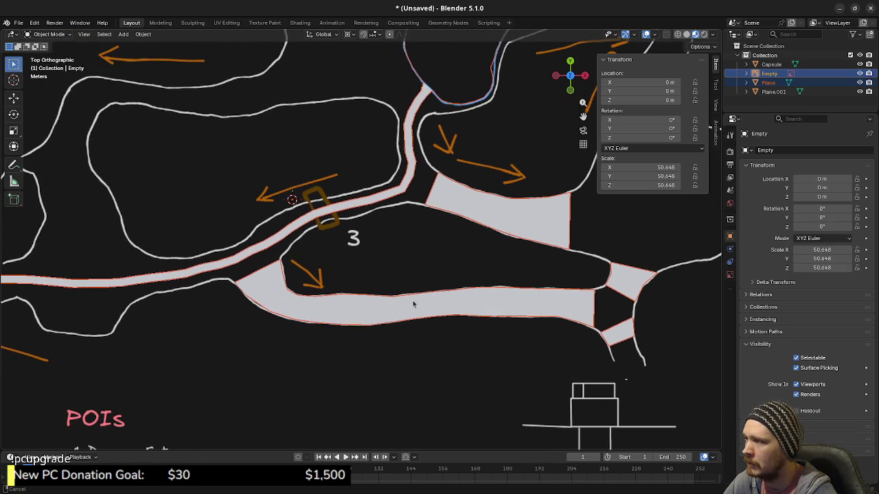
mouse_move(378, 280)
shift+middle_down()
mouse_move(400, 295)
mouse_move(553, 284)
mouse_move(274, 219)
shift+middle_up()
scroll(565, 314, up, 3)
scroll(510, 297, up, 2)
scroll(540, 245, up, 1)
shift+middle_drag(506, 290, 377, 223)
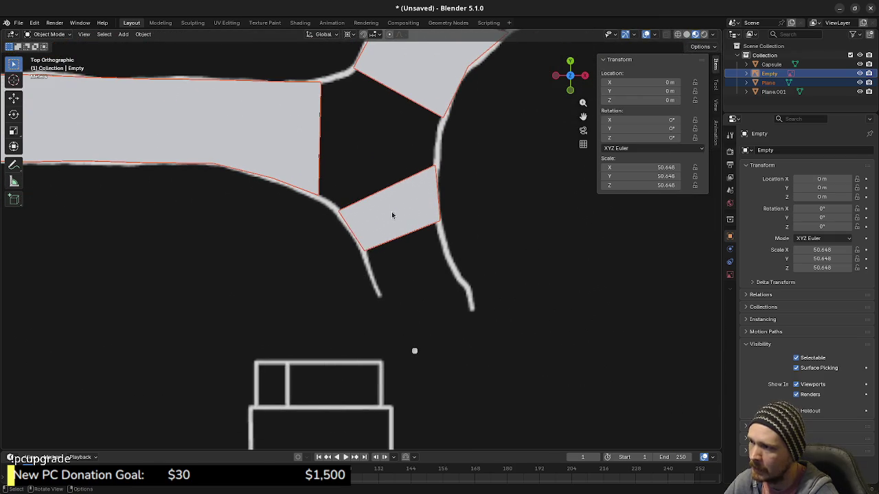
scroll(306, 182, down, 2)
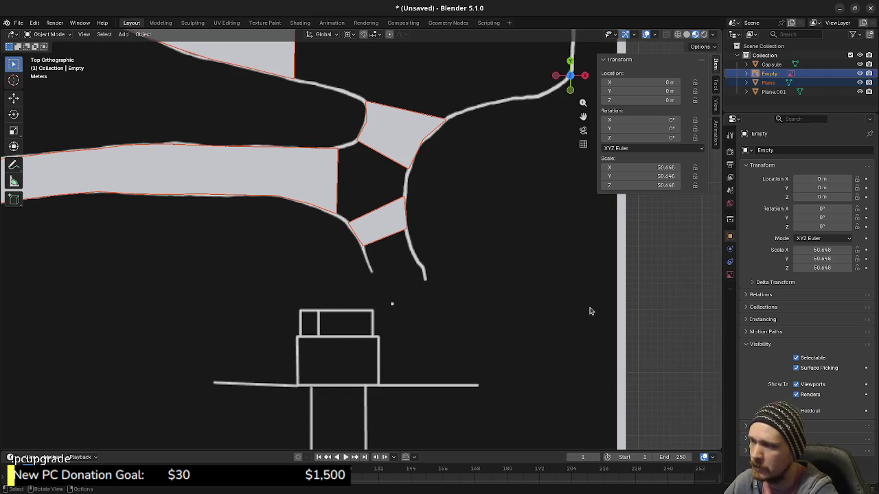
click(375, 216)
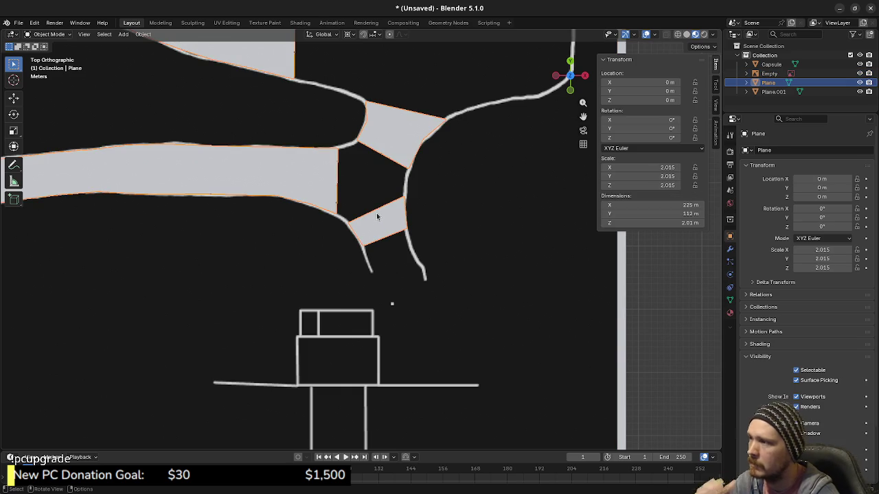
Enter Edit Mode on the plane and select the vertices at the junction gap.
key(Tab)
scroll(388, 189, up, 2)
shift+middle_drag(383, 195, 397, 271)
key(a)
key(alt+a)
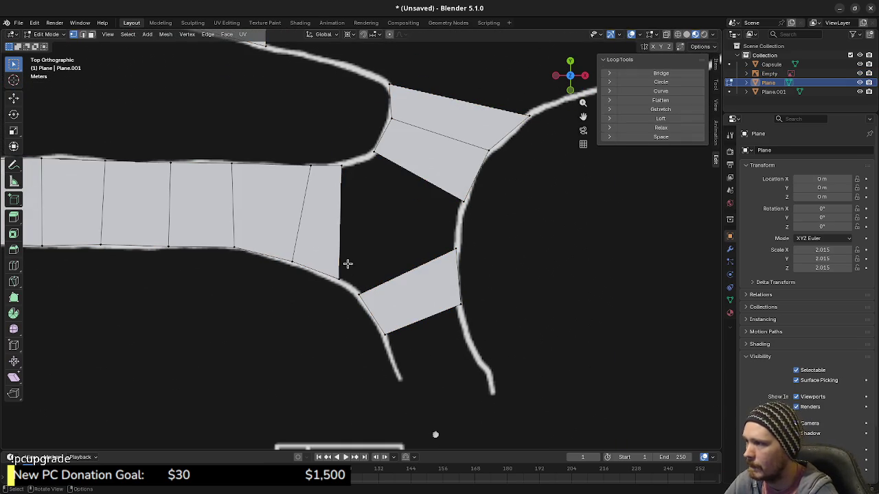
drag(334, 274, 371, 306)
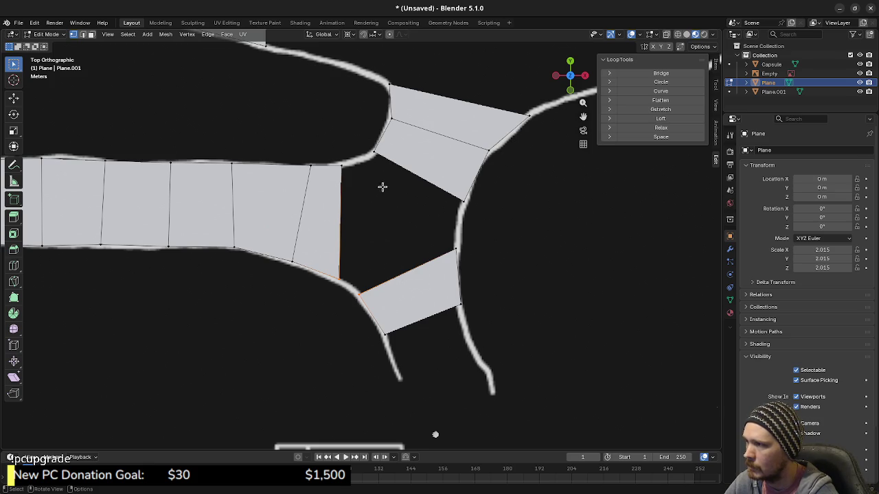
mouse_move(332, 131)
mouse_down()
mouse_move(390, 171)
mouse_move(482, 262)
mouse_up()
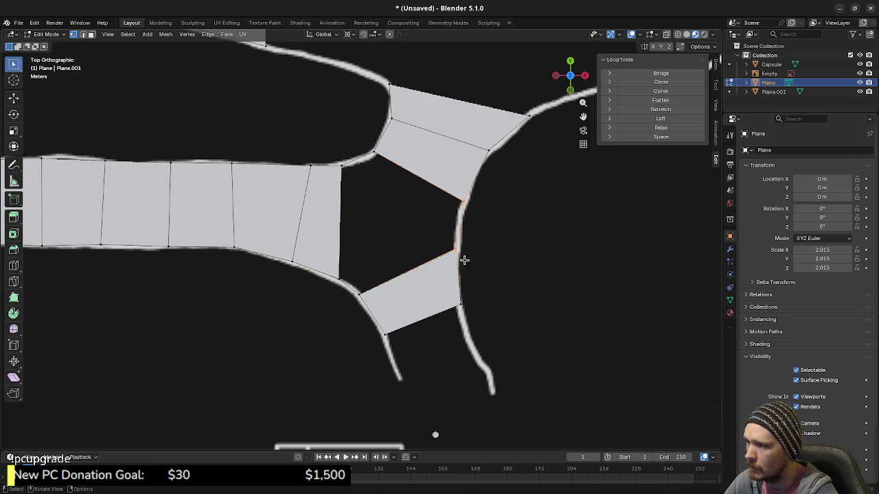
Extrude the vertical and upper diagonal edges bordering the hexagonal gap.
key(2)
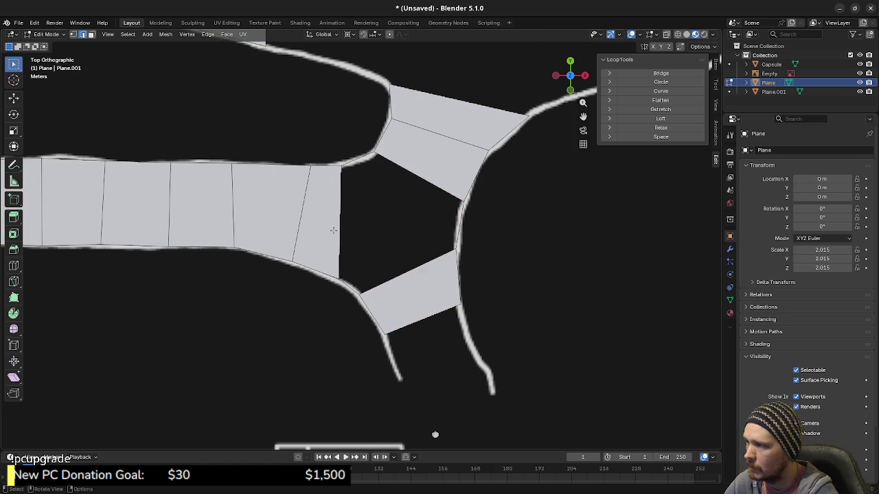
alt+click(341, 227)
click(351, 278)
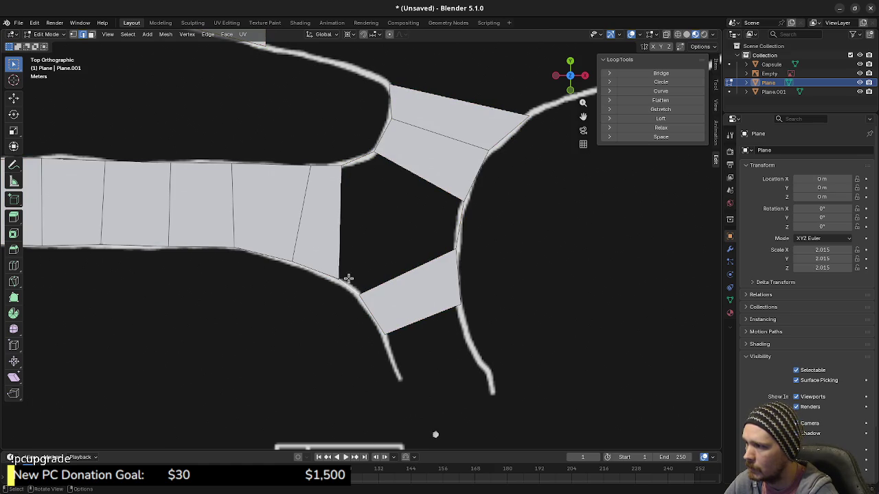
click(354, 164)
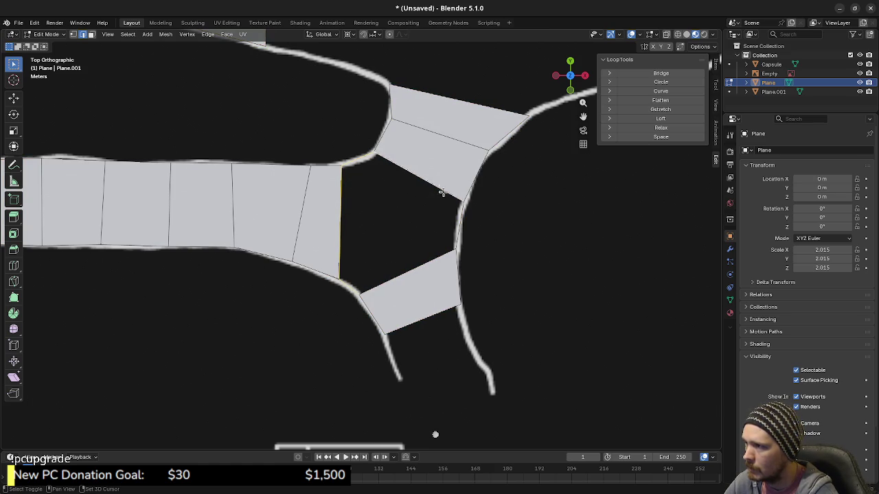
shift+click(455, 214)
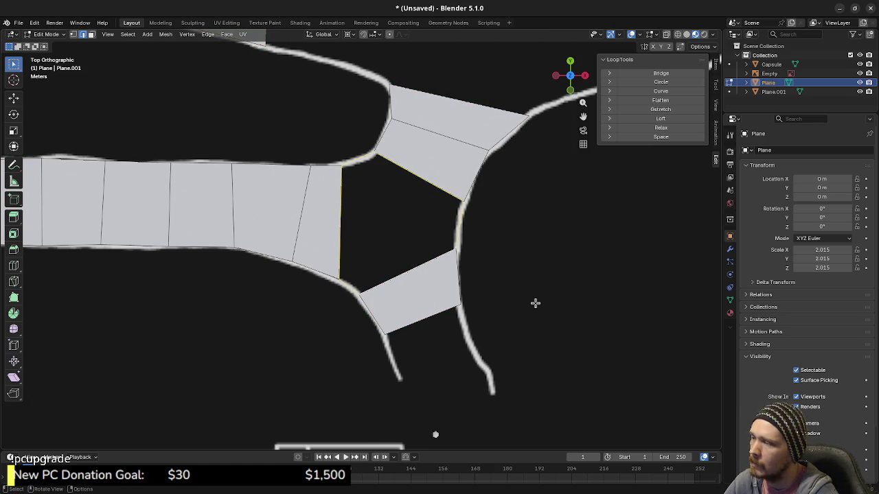
key(e)
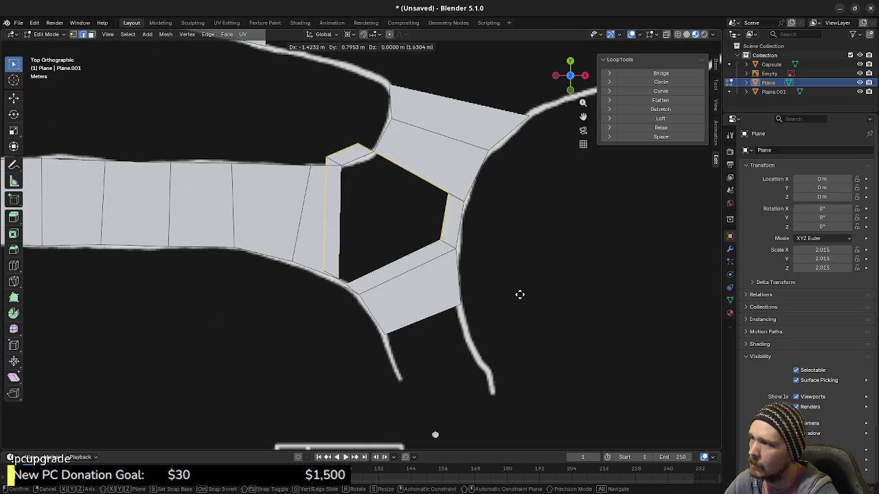
right_click(555, 304)
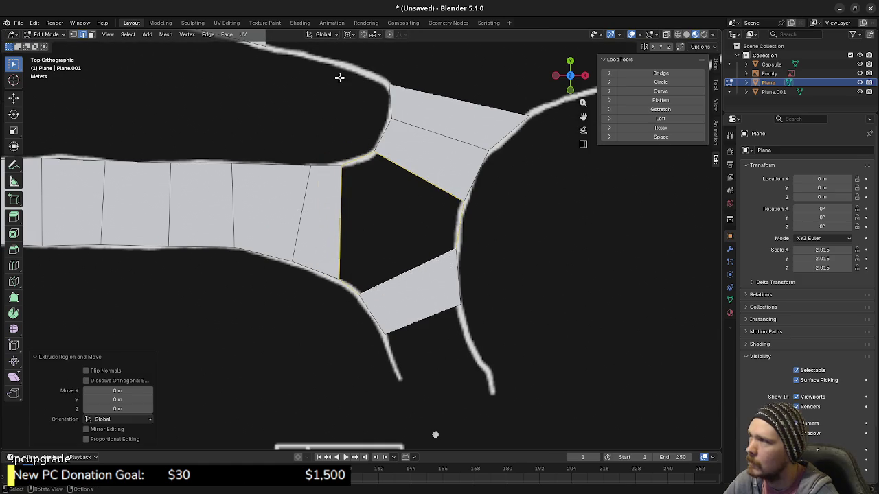
click(354, 35)
click(383, 90)
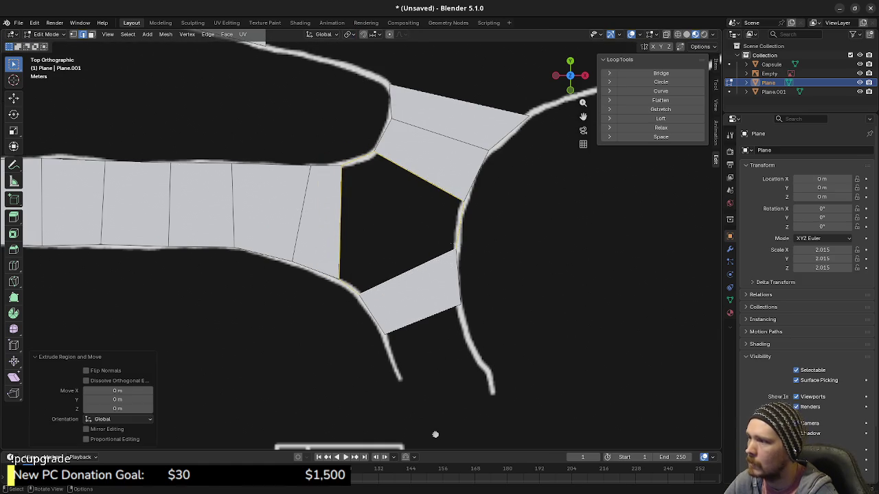
key(s)
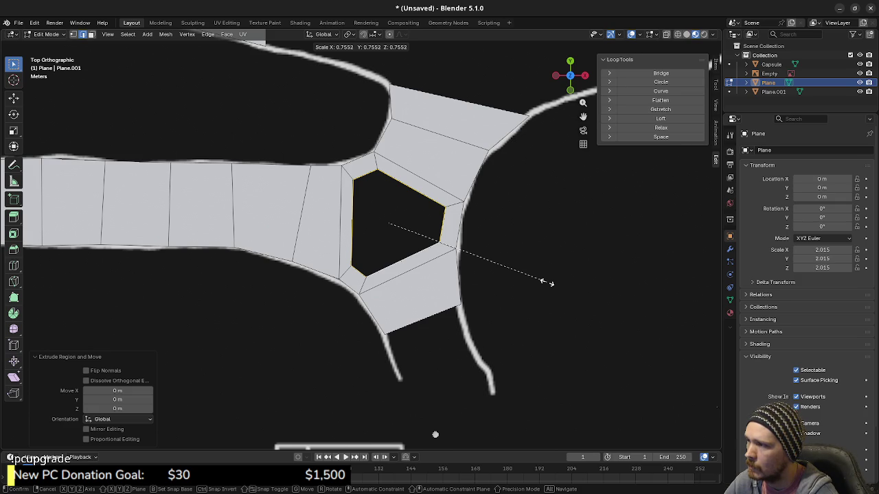
click(542, 283)
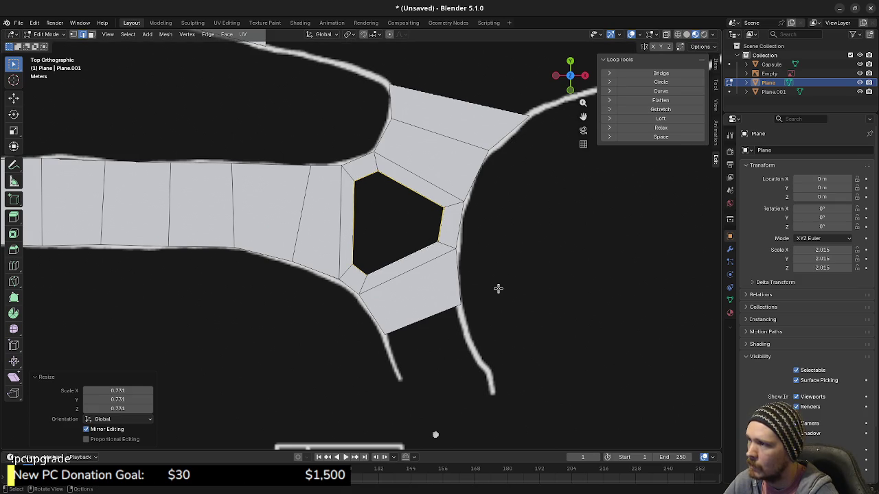
key(f)
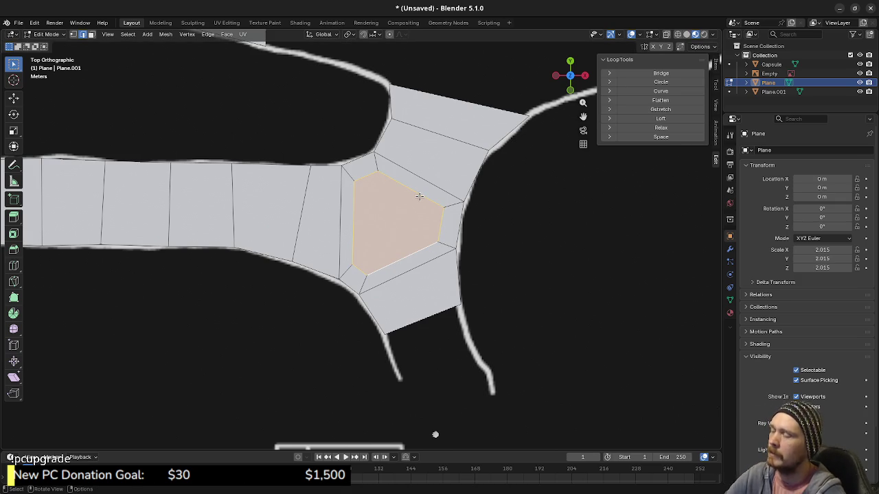
key(ctrl+z)
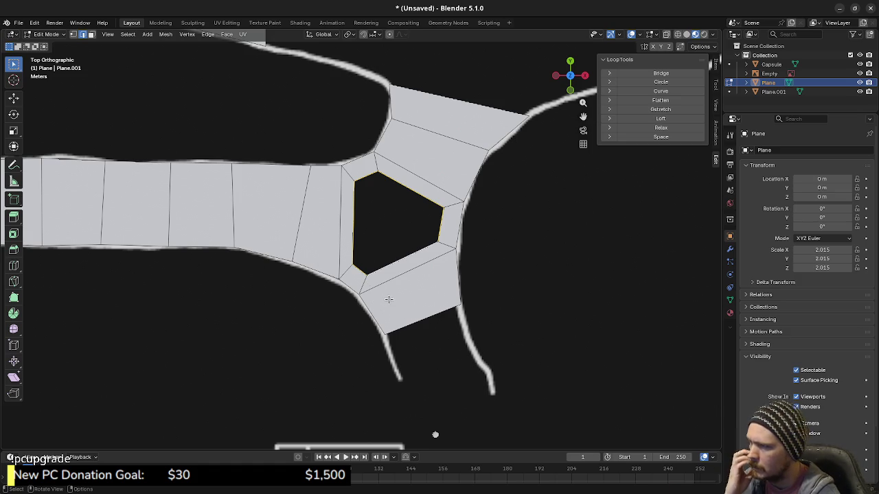
key(x)
click(424, 250)
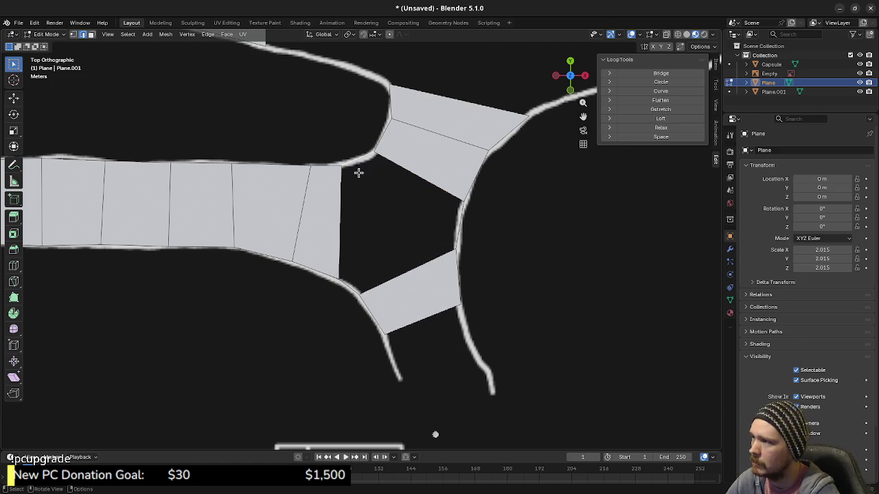
key(x)
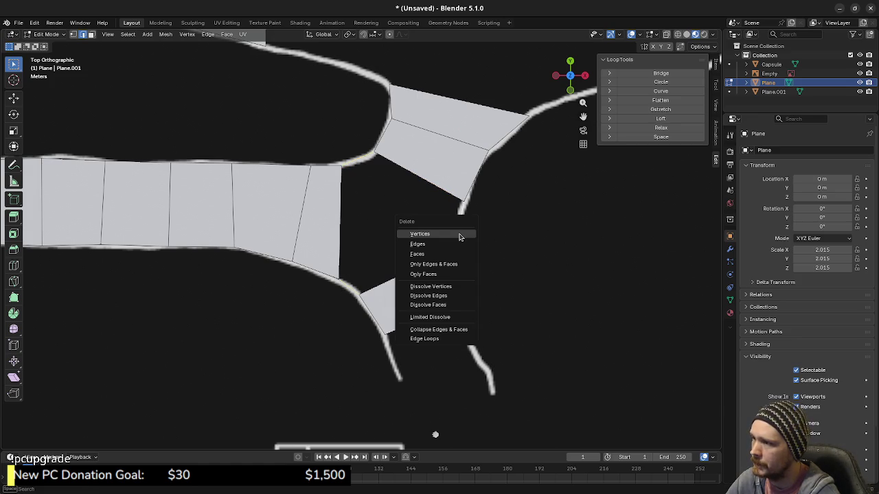
Dismiss the delete options and select the lower quad's bottom edge for extrusion.
click(438, 250)
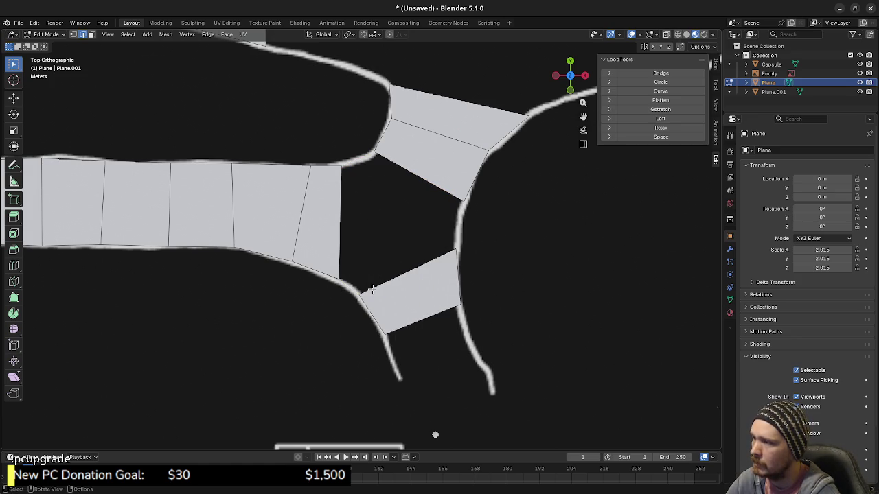
scroll(371, 289, down, 3)
click(369, 280)
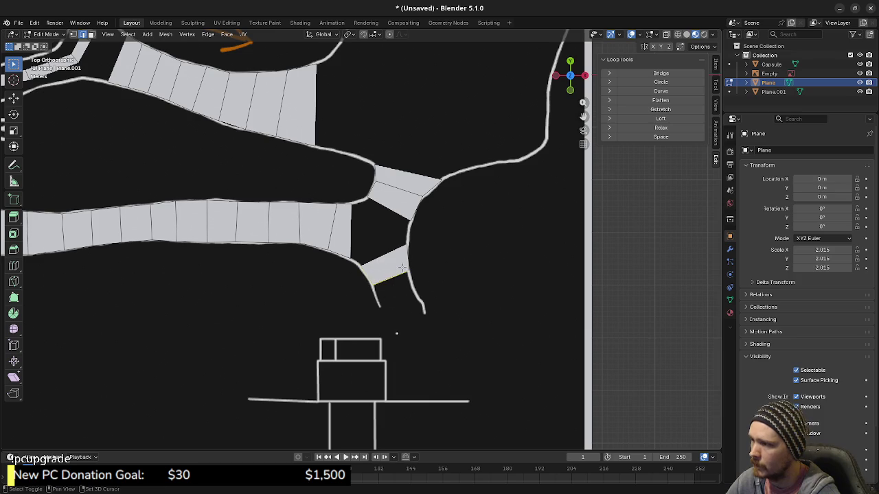
scroll(419, 310, up, 1)
scroll(402, 238, up, 1)
scroll(402, 239, up, 1)
key(1)
key(e)
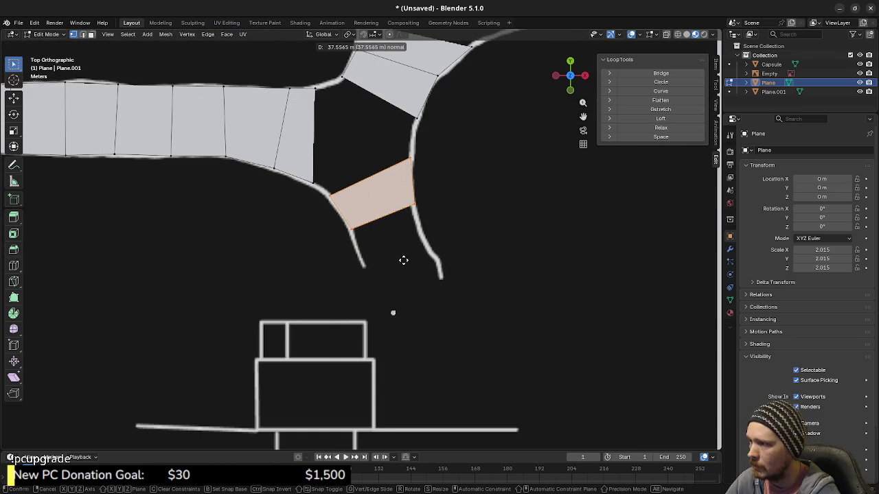
Cancel and undo the face extrusion attempts, leaving nothing selected in vertex mode.
right_click(442, 236)
key(e)
right_click(414, 268)
key(ctrl+z)
key(ctrl+z)
key(a)
key(alt+a)
key(1)
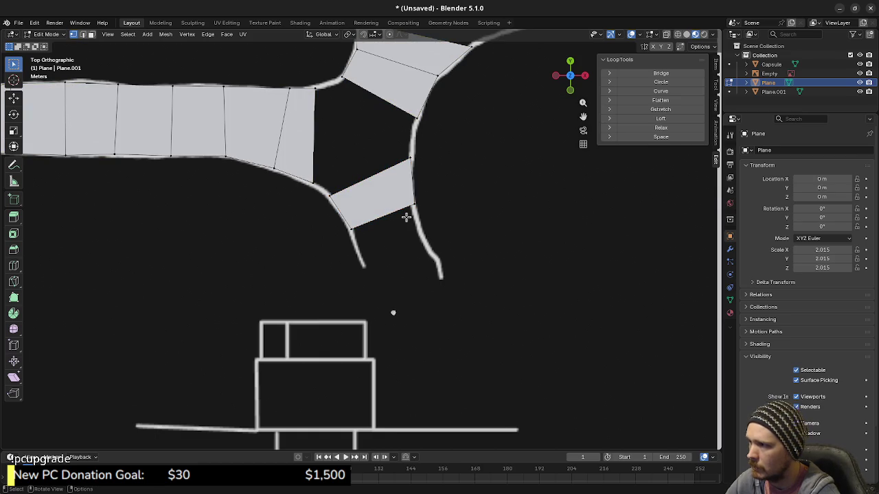
key(g)
right_click(398, 227)
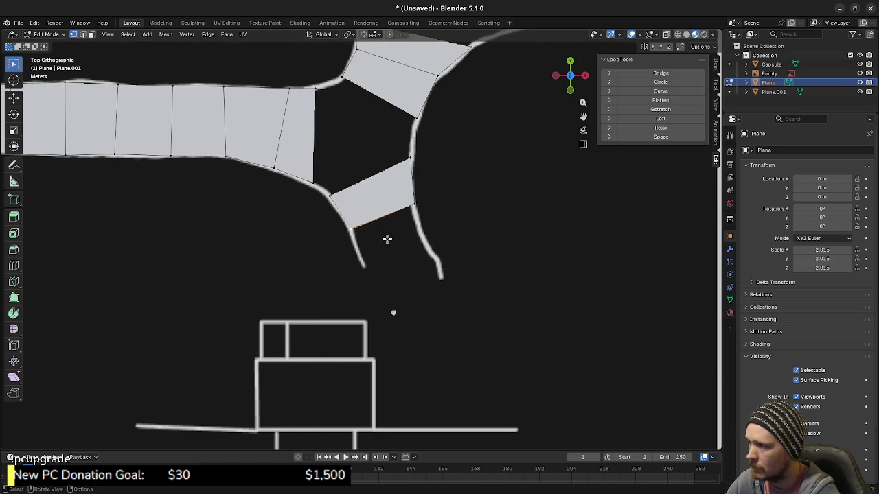
Extrude the lower quad's bottom edge into a new quad down the corridor.
shift+click(443, 219)
key(e)
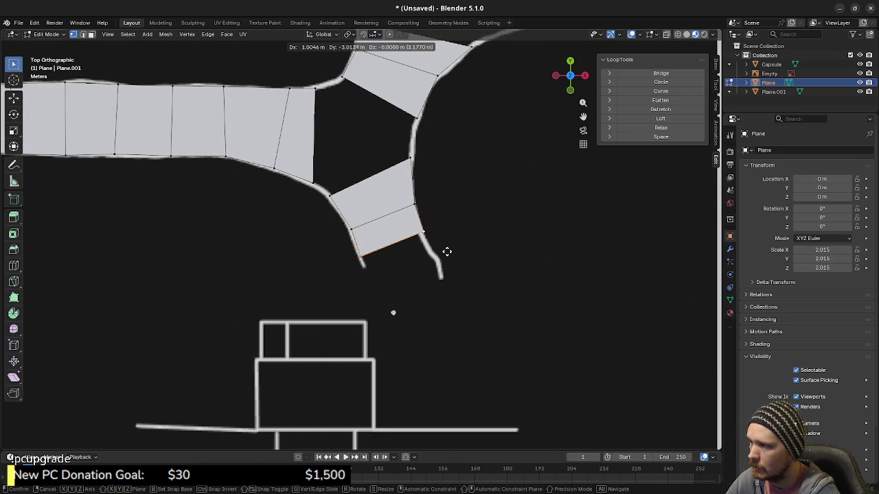
click(449, 257)
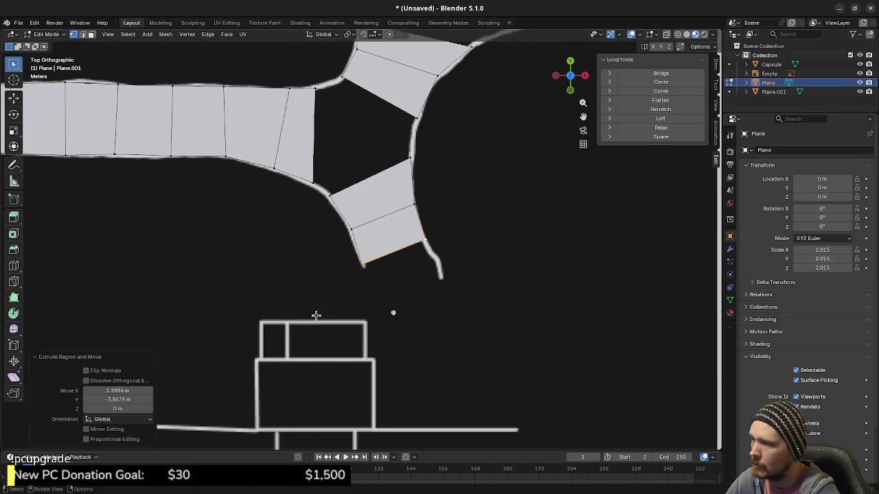
scroll(302, 316, down, 1)
ctrl+scroll(407, 295, up, 2)
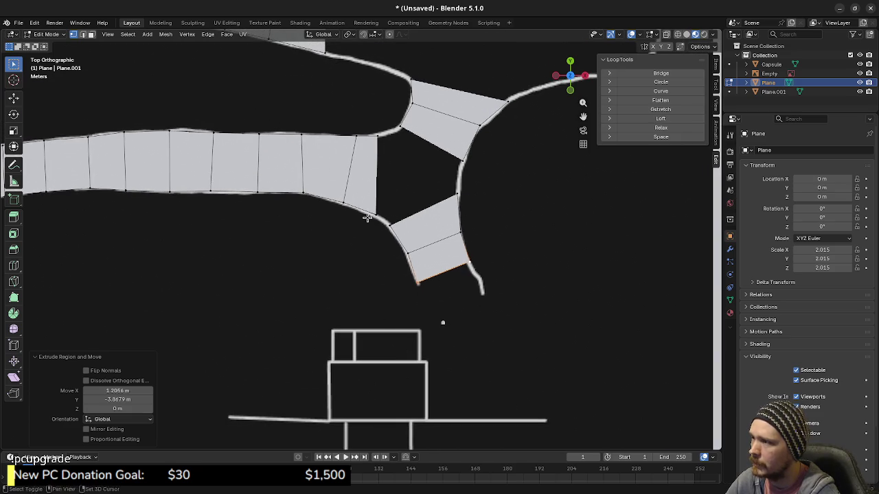
shift+scroll(409, 293, up, 4)
shift+scroll(409, 292, up, 2)
shift+scroll(383, 339, up, 1)
shift+scroll(371, 284, up, 2)
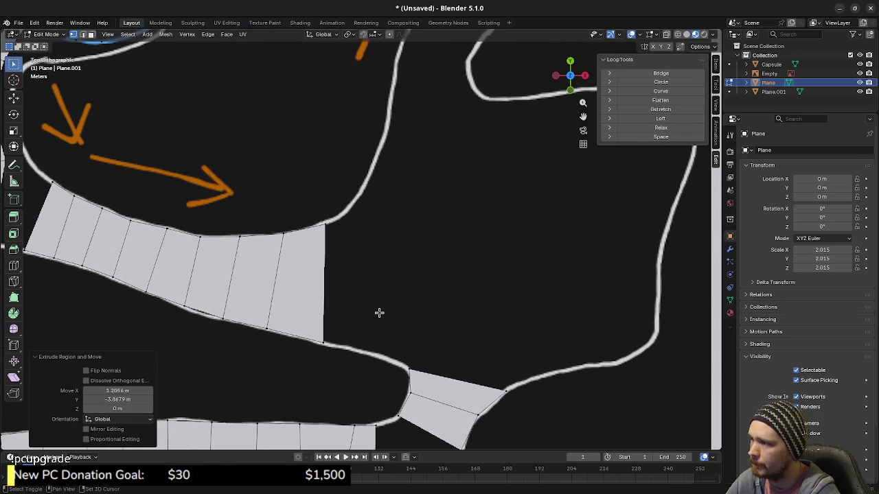
Extrude the upper strip's end edge and move both new corners onto the outline to flare it.
drag(328, 345, 317, 217)
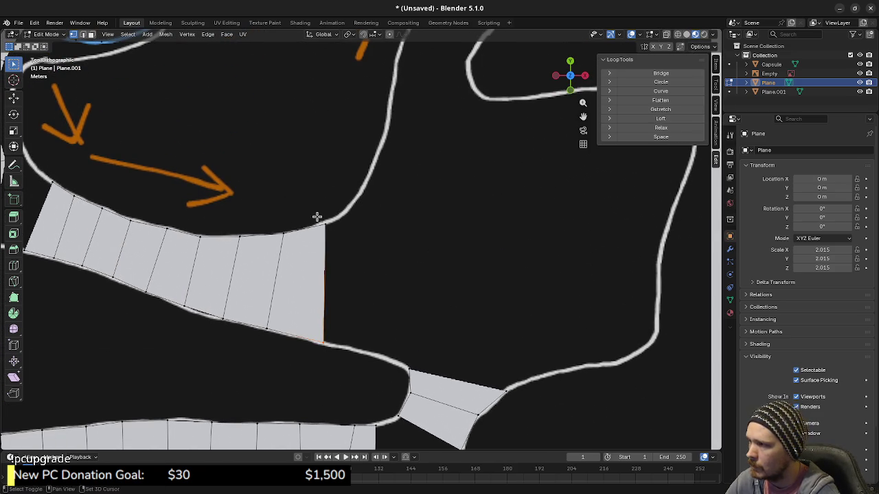
key(e)
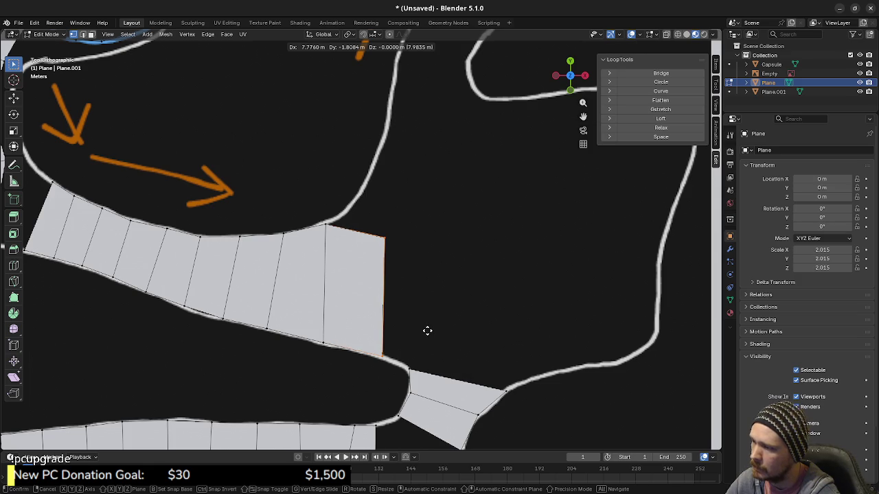
click(427, 331)
click(385, 237)
key(g)
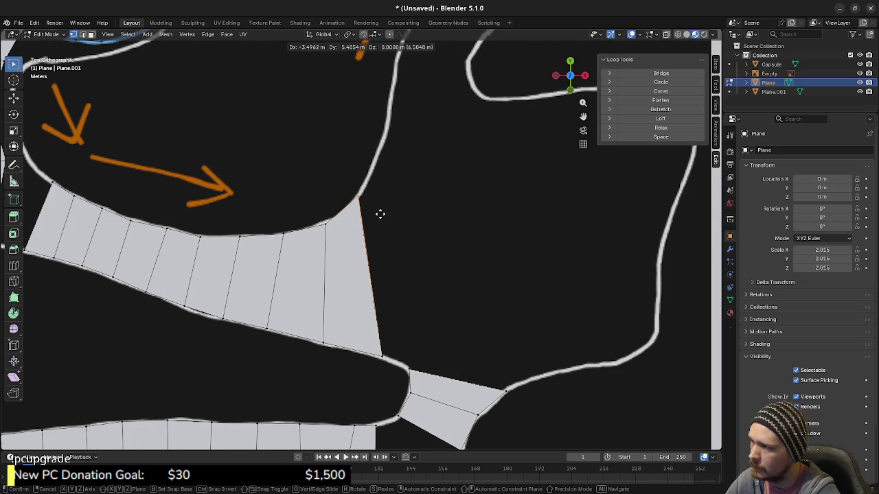
click(380, 214)
click(381, 356)
key(g)
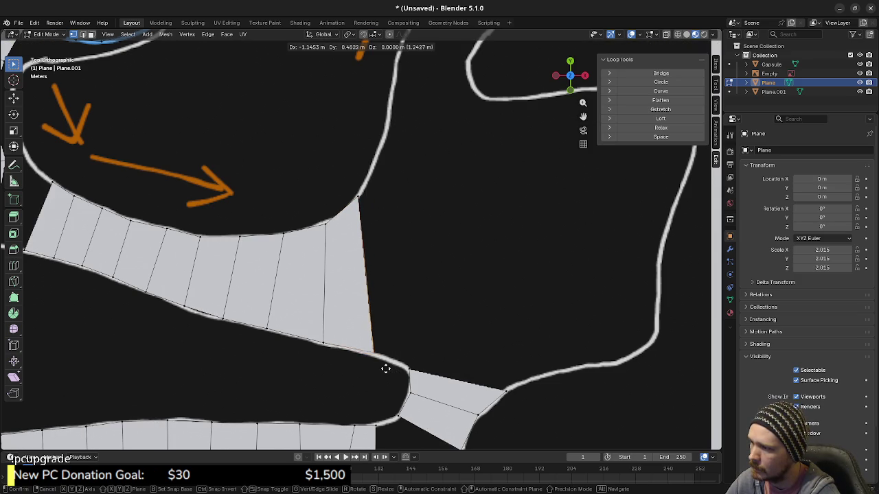
click(385, 368)
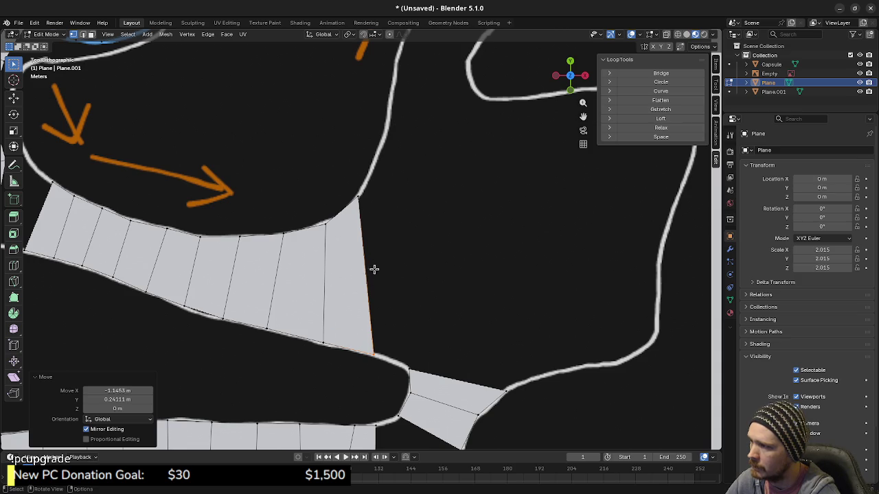
scroll(428, 245, down, 1)
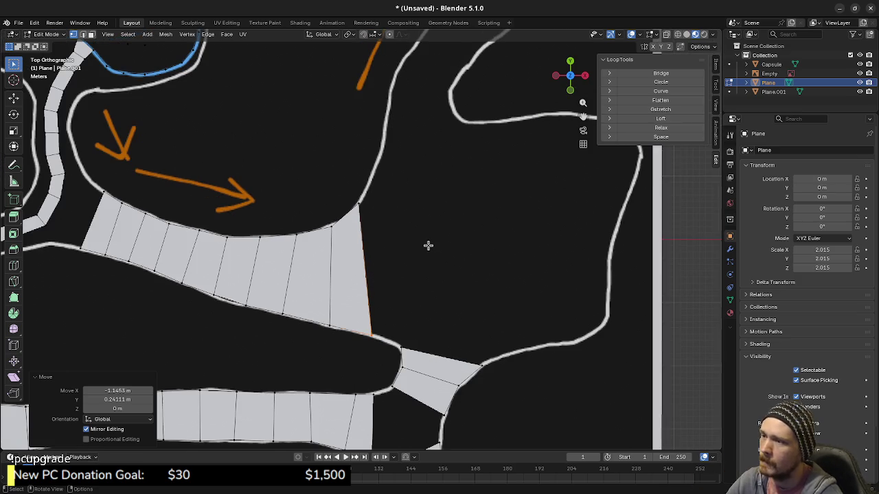
scroll(265, 200, down, 1)
shift+middle_drag(274, 163, 224, 300)
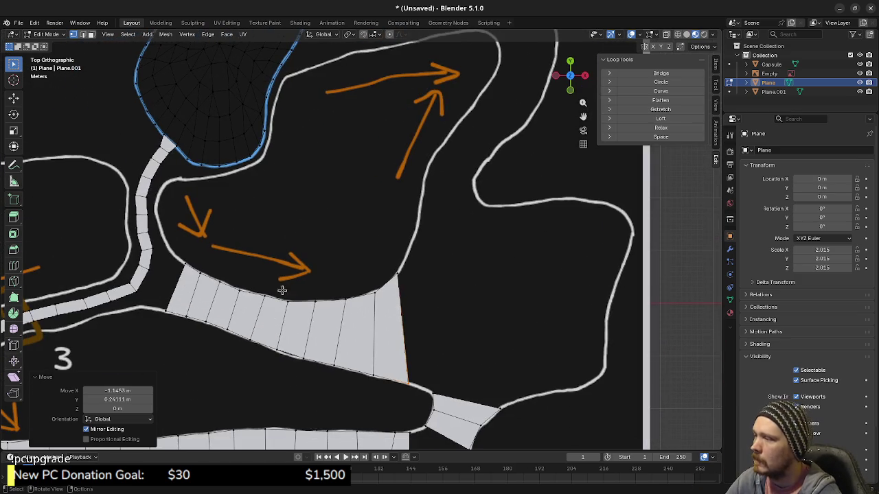
Duplicate the end face, rotate it, and place it across the corridor.
key(3)
key(shift+d)
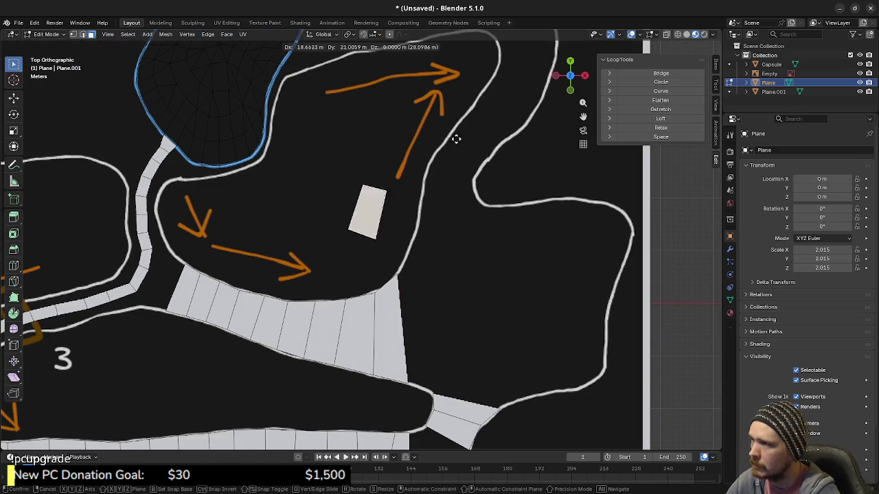
click(506, 97)
key(r)
click(437, 211)
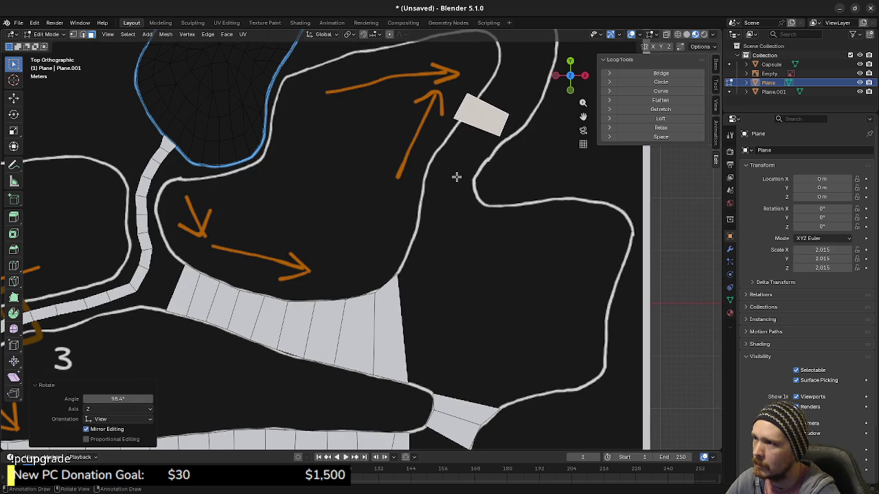
shift+middle_drag(447, 186, 432, 261)
scroll(432, 261, up, 2)
scroll(445, 210, up, 1)
key(g)
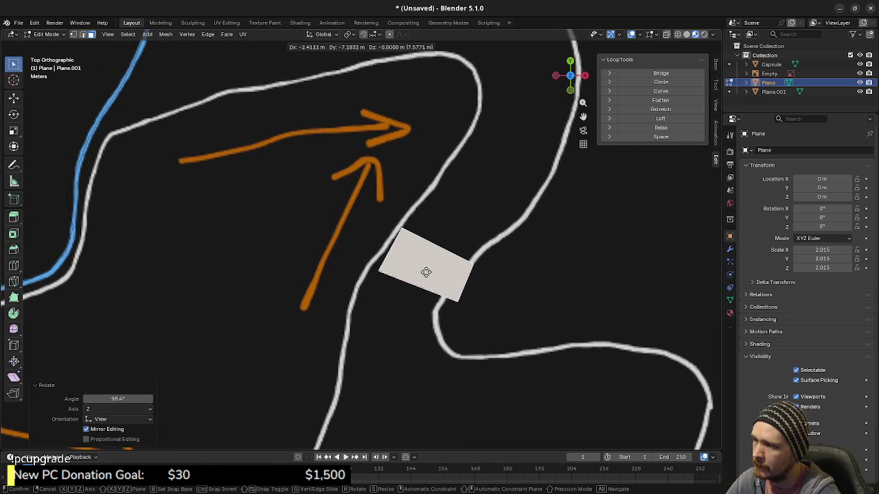
click(410, 276)
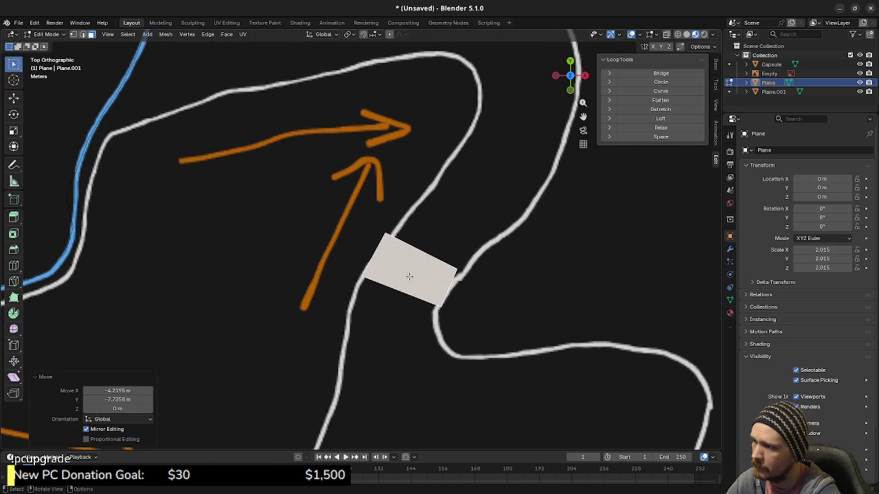
Move the duplicated face's corners onto the white corridor outlines.
key(1)
click(393, 240)
key(g)
click(404, 249)
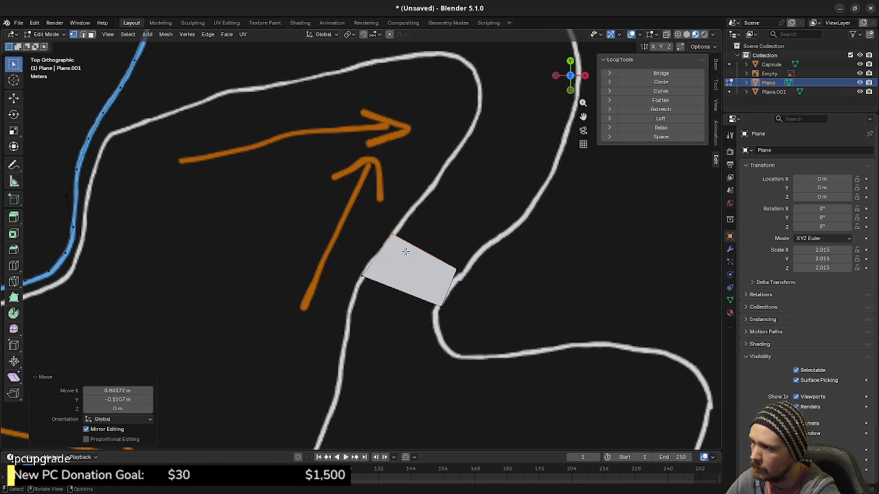
click(442, 258)
key(g)
click(456, 289)
click(432, 302)
key(g)
click(452, 318)
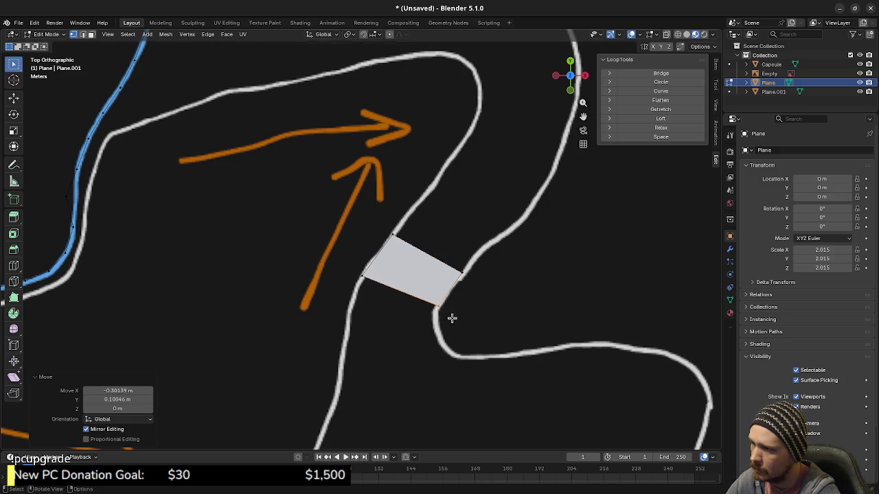
click(361, 268)
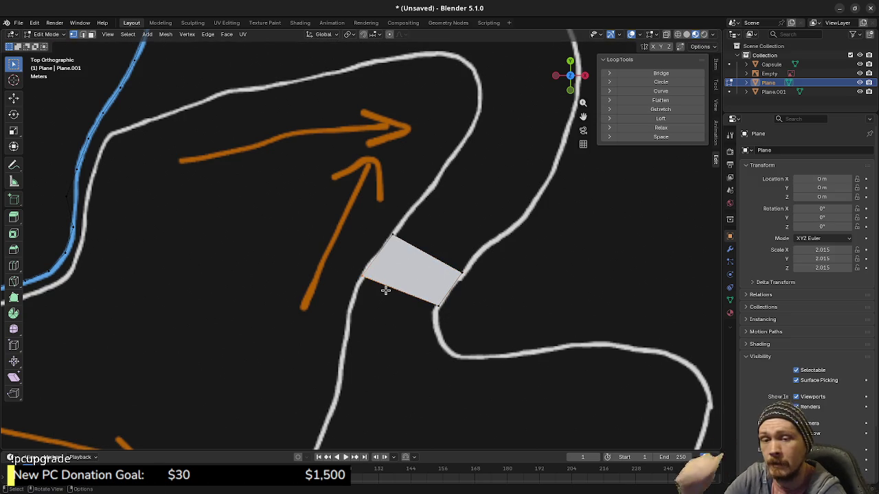
Extrude the face's upper-right edge into a new quad up the corridor.
click(432, 256)
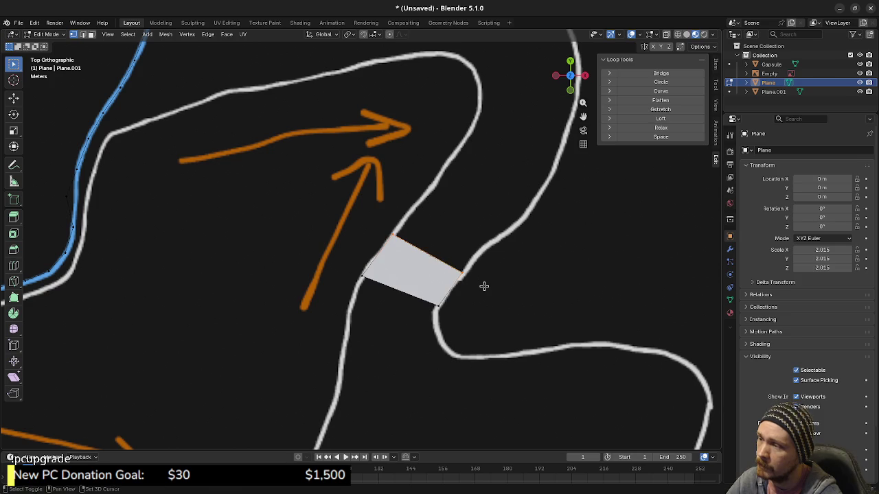
key(e)
click(509, 249)
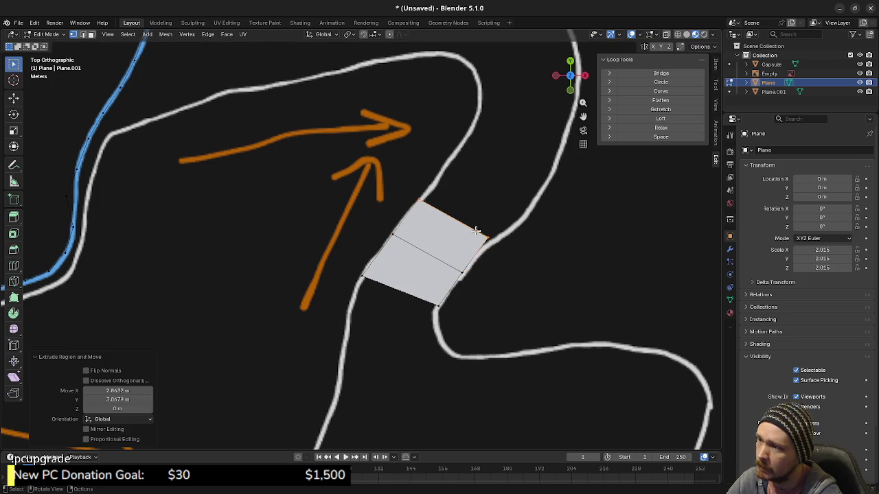
key(g)
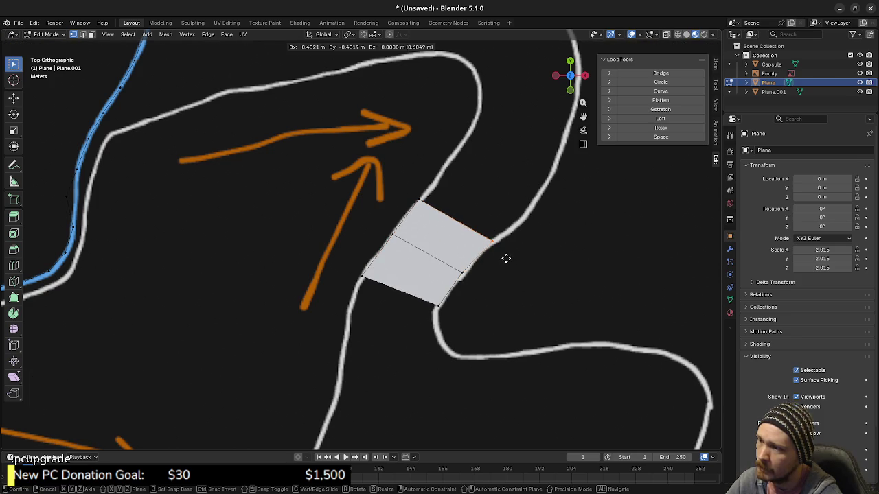
click(506, 259)
scroll(464, 331, down, 4)
scroll(440, 336, up, 2)
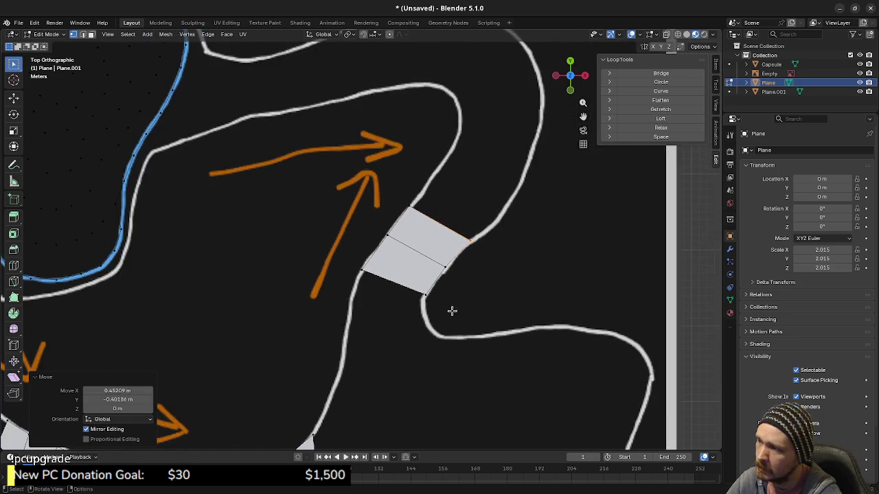
scroll(451, 310, up, 2)
scroll(384, 275, up, 2)
Adjust the strip's top edge, then extrude another quad and fit its corner to the outline.
click(382, 273)
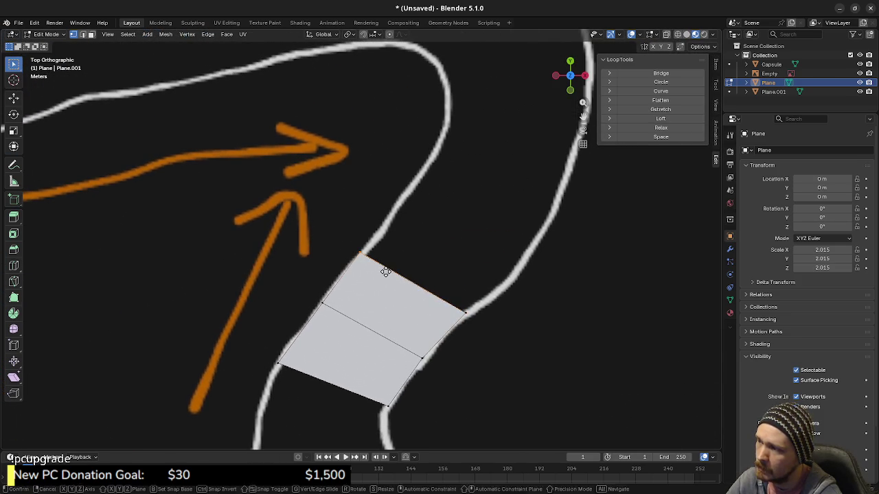
key(g)
click(388, 273)
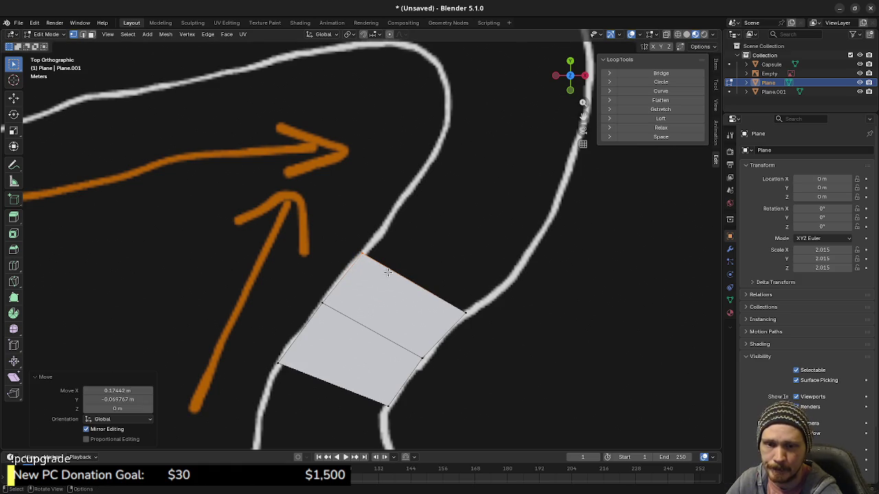
shift+click(467, 312)
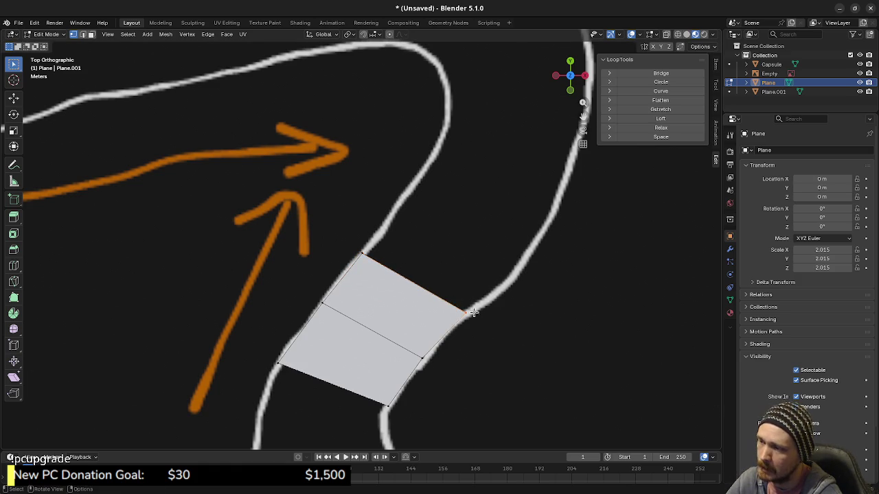
key(e)
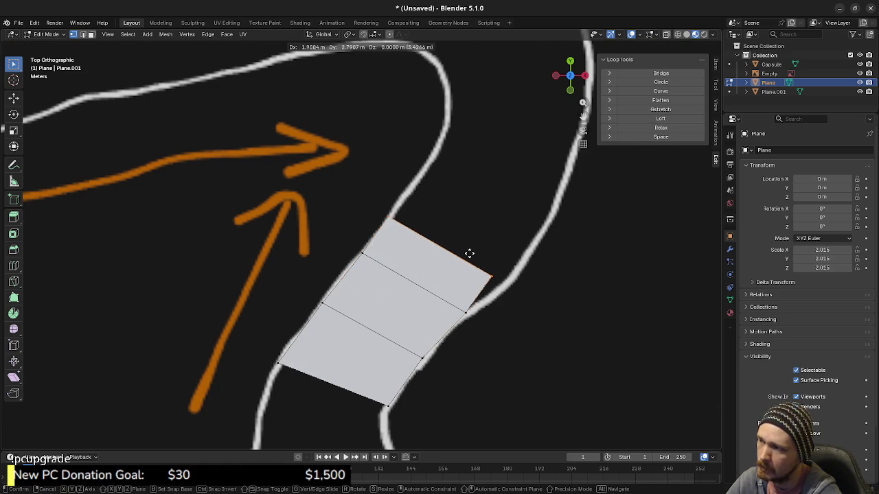
click(496, 258)
key(g)
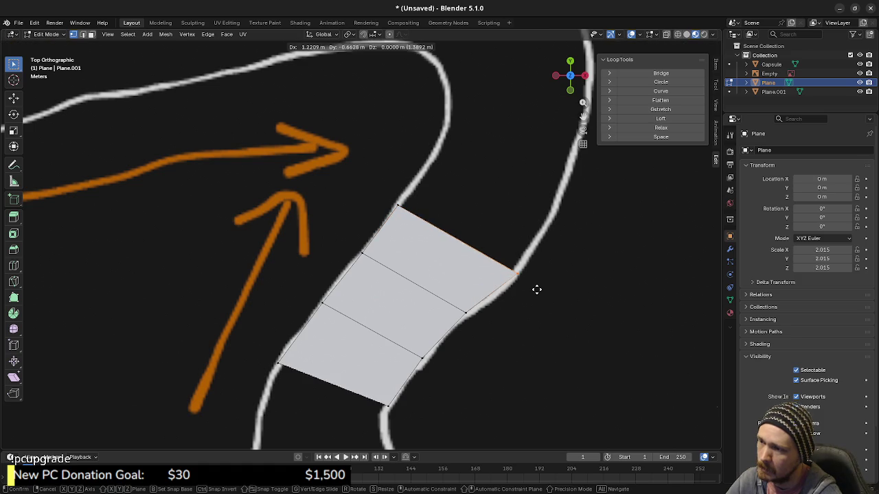
click(534, 291)
mouse_move(526, 291)
shift+middle_down()
mouse_move(482, 300)
mouse_move(439, 325)
shift+middle_up()
Extrude one more quad from the strip's end edge up the corridor.
key(e)
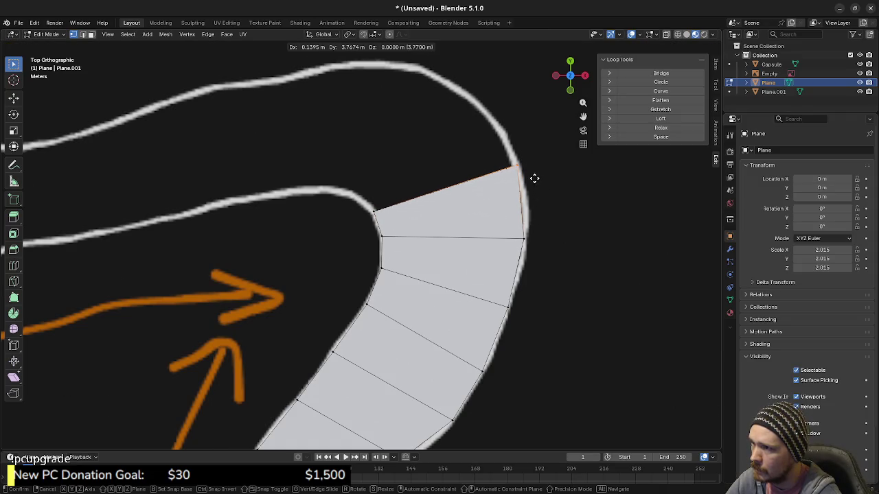
click(536, 179)
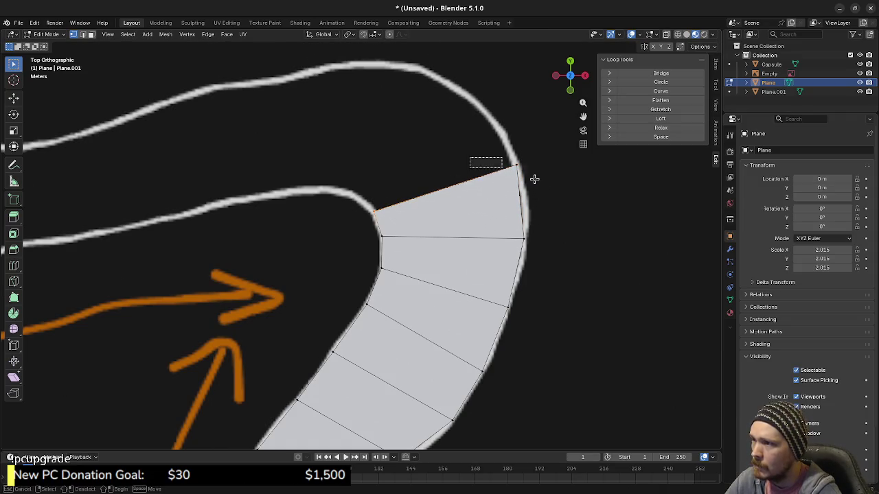
shift+middle_drag(403, 216, 529, 302)
key(shift+e)
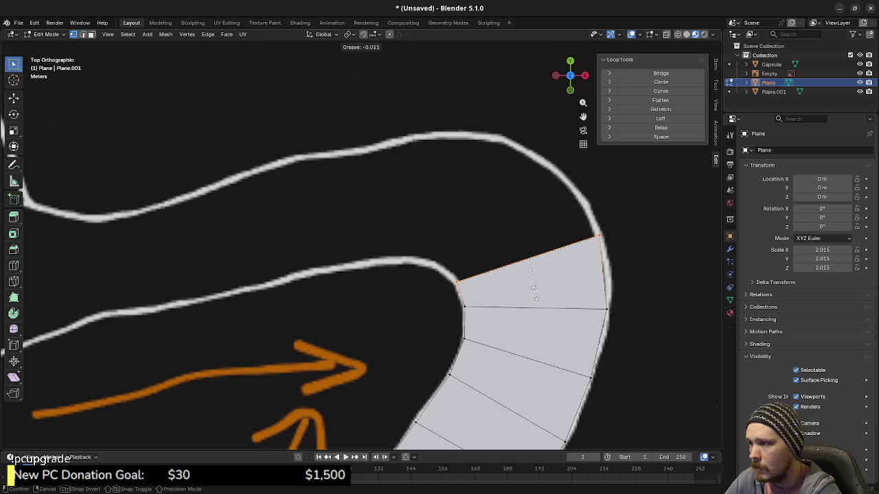
click(582, 278)
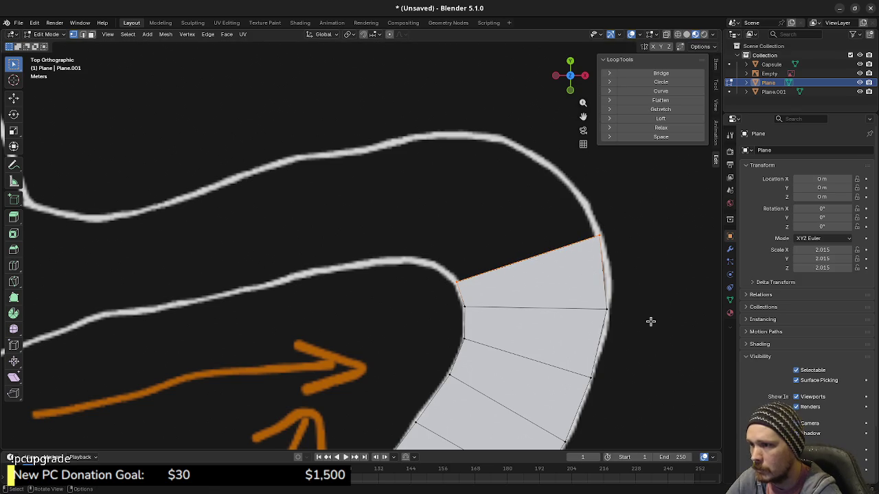
Extrude the top end edge into a new quad around the bend and place its top corner.
key(a)
key(alt+a)
click(458, 283)
key(e)
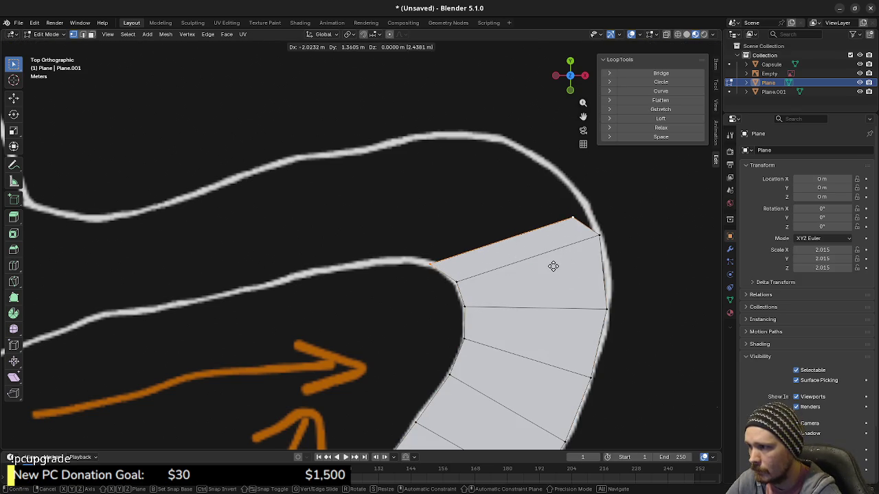
click(583, 235)
key(g)
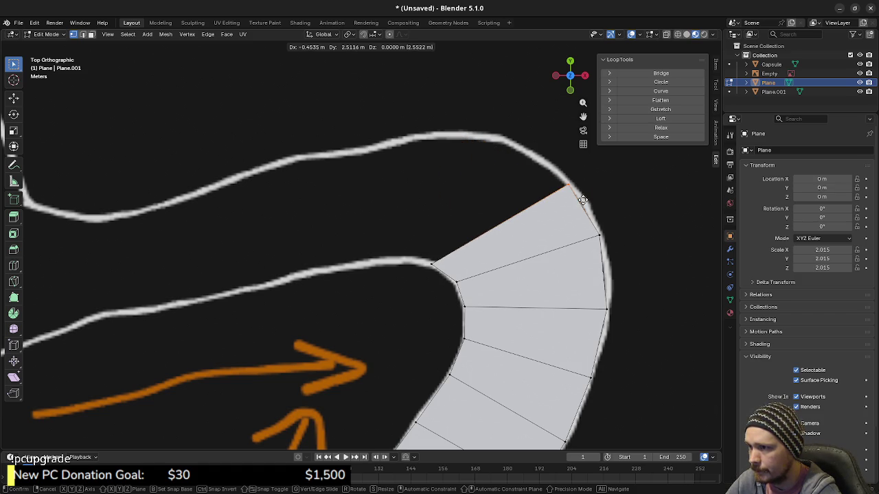
click(582, 200)
key(g)
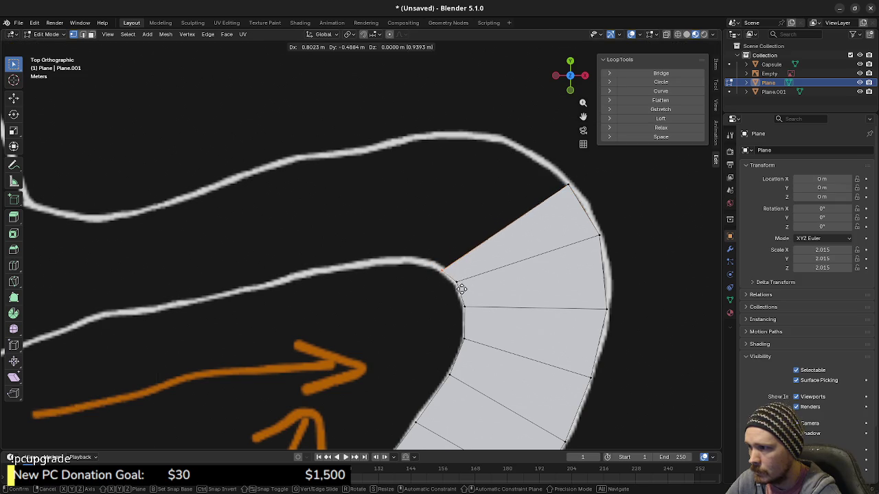
click(463, 289)
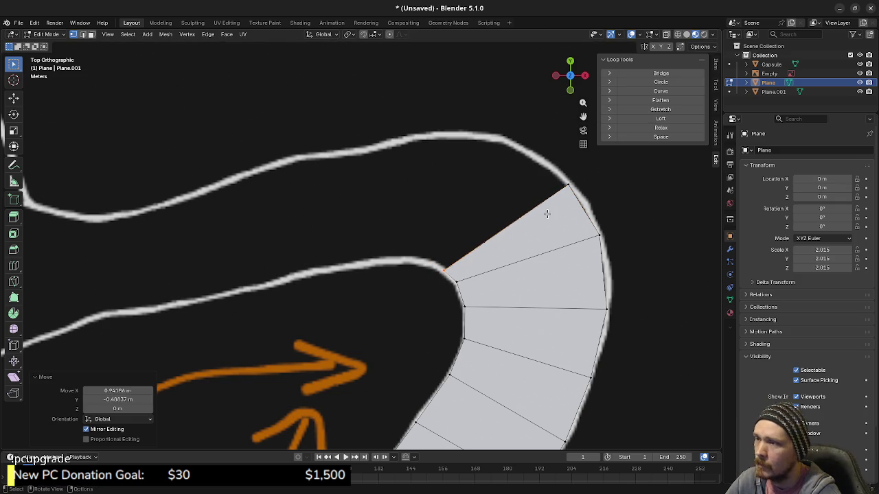
Extrude another quad around the bend, setting its top corner on the outer outline.
shift+click(567, 184)
key(e)
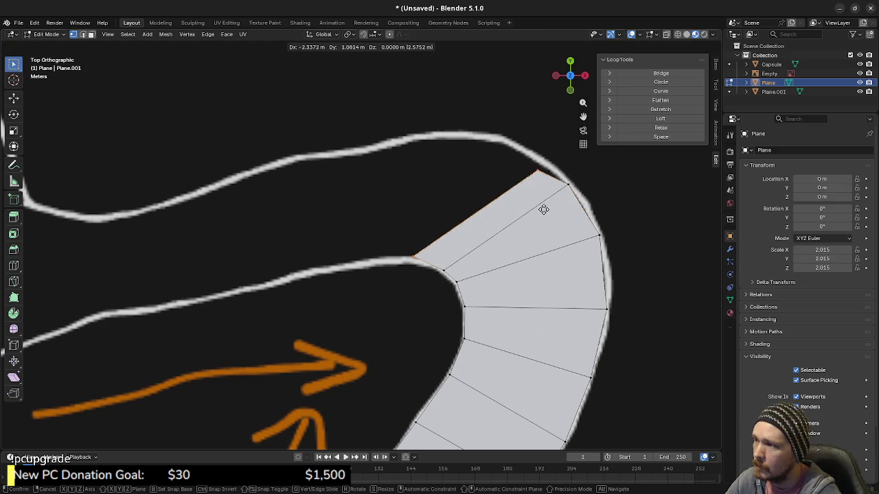
click(541, 162)
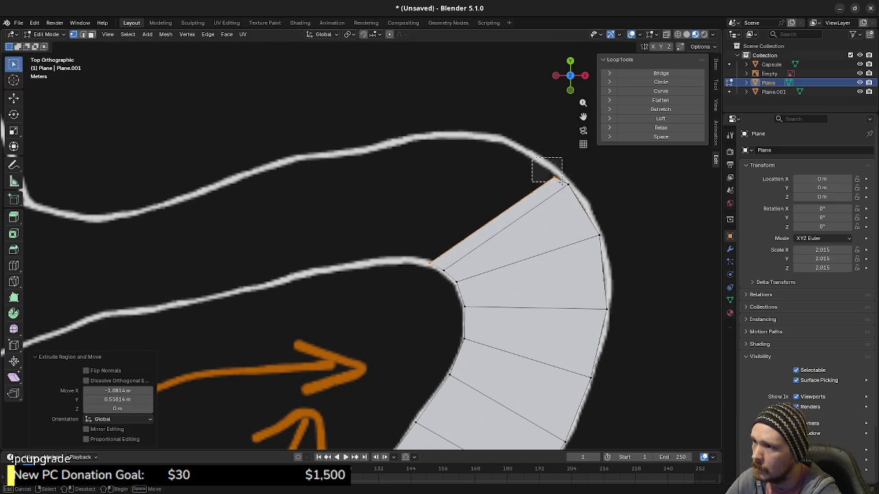
key(g)
click(504, 141)
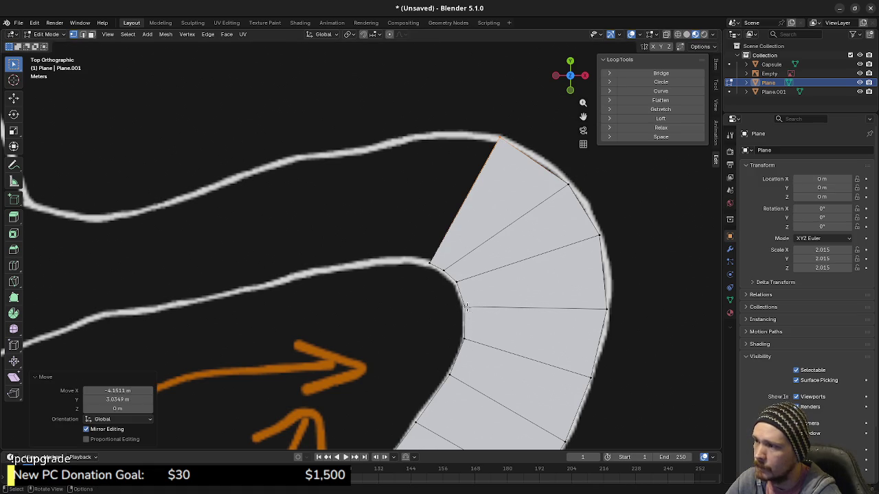
Move the bend's inner corners and horizontal-edge corner onto the corridor outline.
click(462, 306)
key(g)
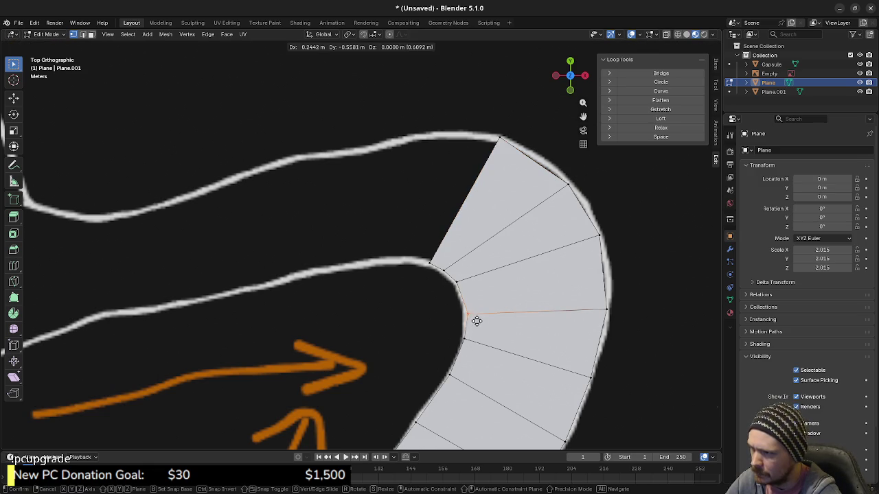
click(477, 320)
click(461, 293)
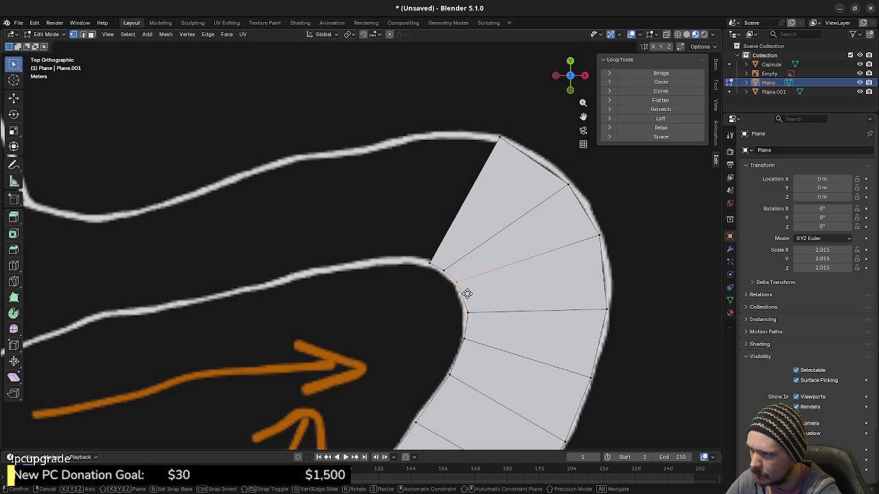
key(g)
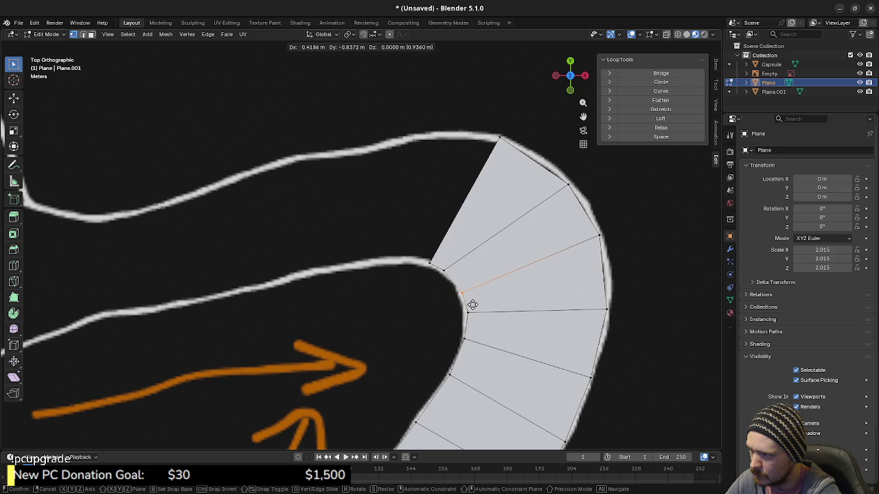
click(472, 305)
click(465, 313)
key(g)
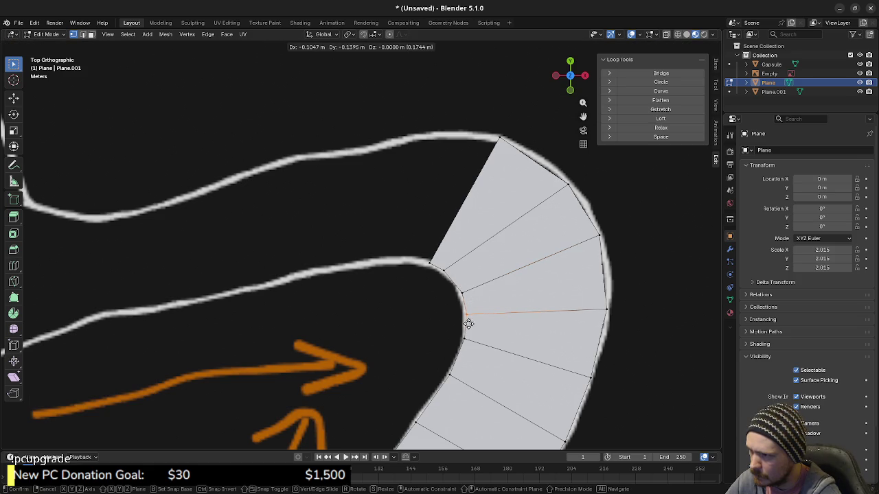
click(467, 323)
Fit the remaining inner, outer, and inner top corners of the bend onto the outlines.
click(437, 264)
key(g)
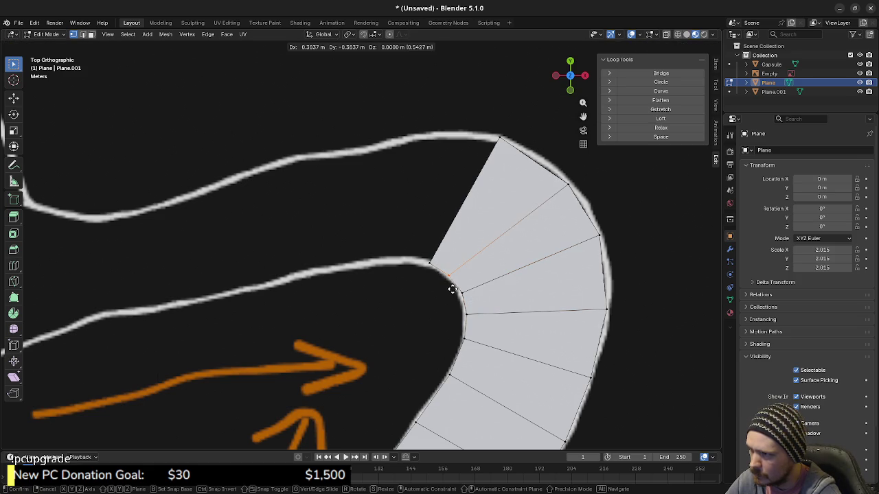
click(451, 275)
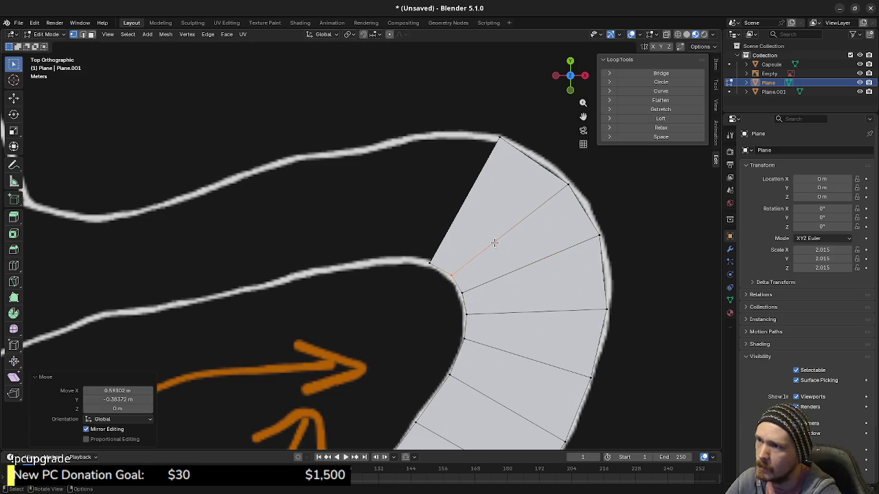
click(563, 180)
key(g)
click(580, 201)
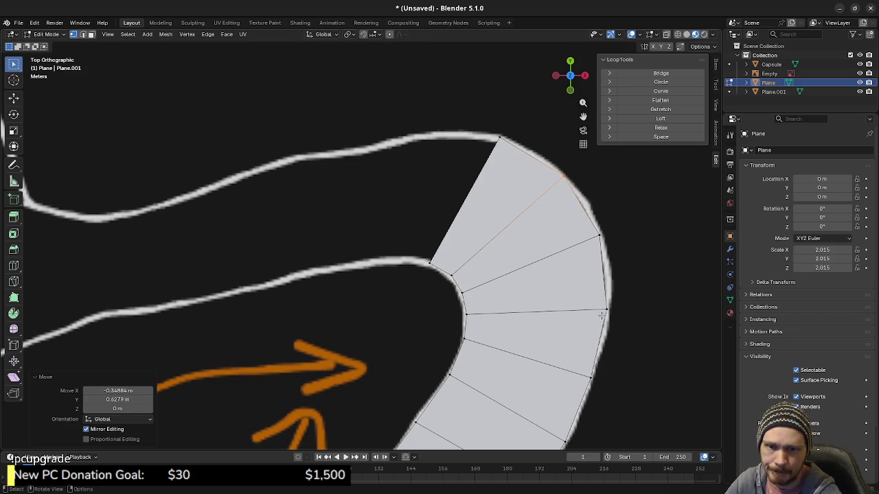
click(431, 261)
key(g)
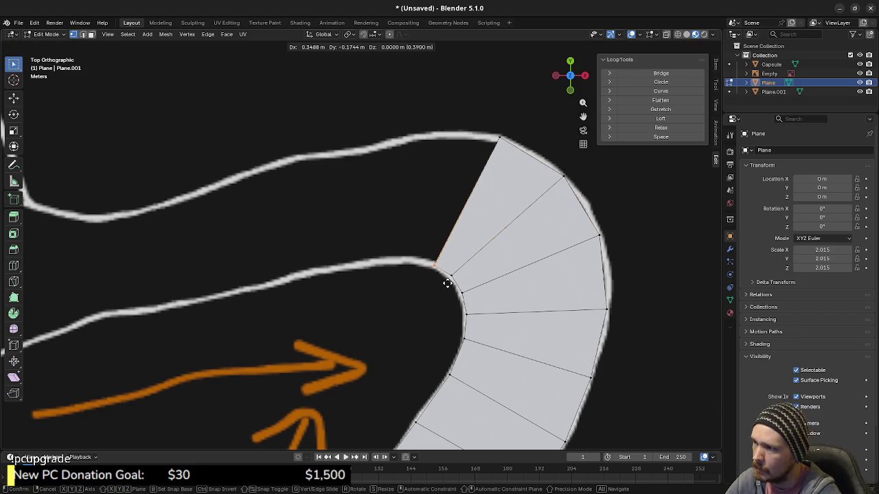
click(447, 282)
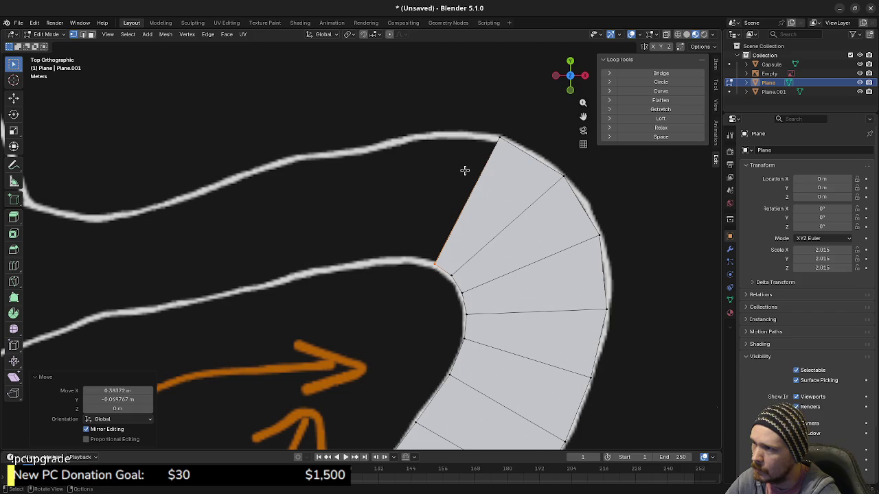
Shift the strip's end edge left and straighten it vertically across the corridor.
key(g)
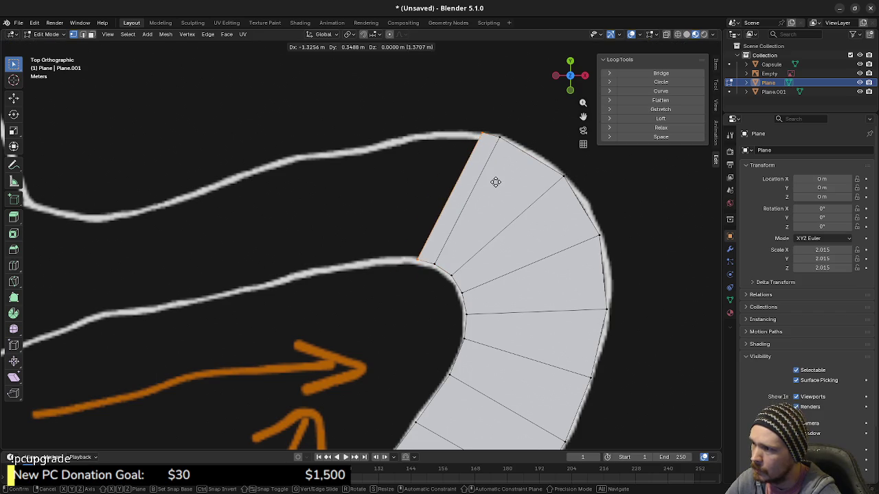
click(492, 180)
click(469, 131)
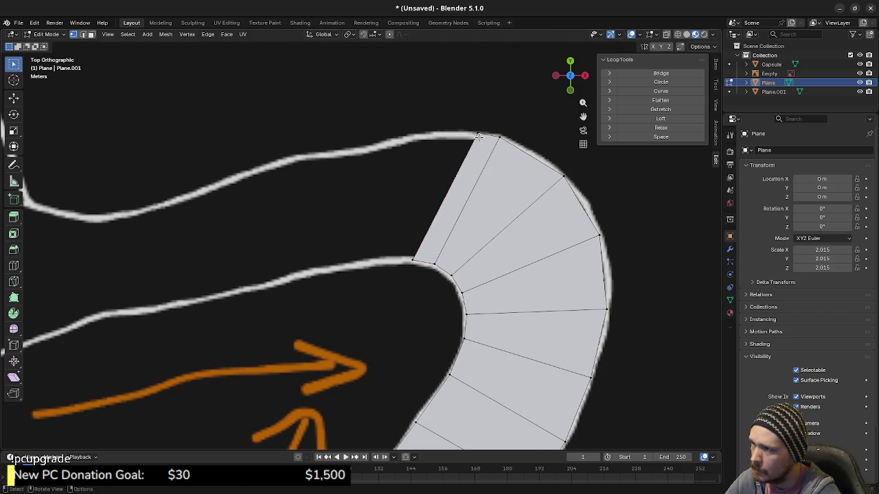
key(g)
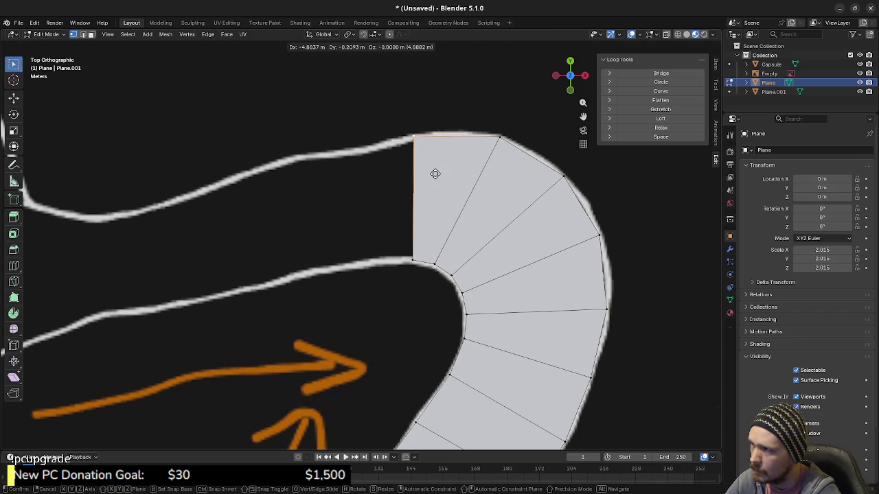
click(434, 173)
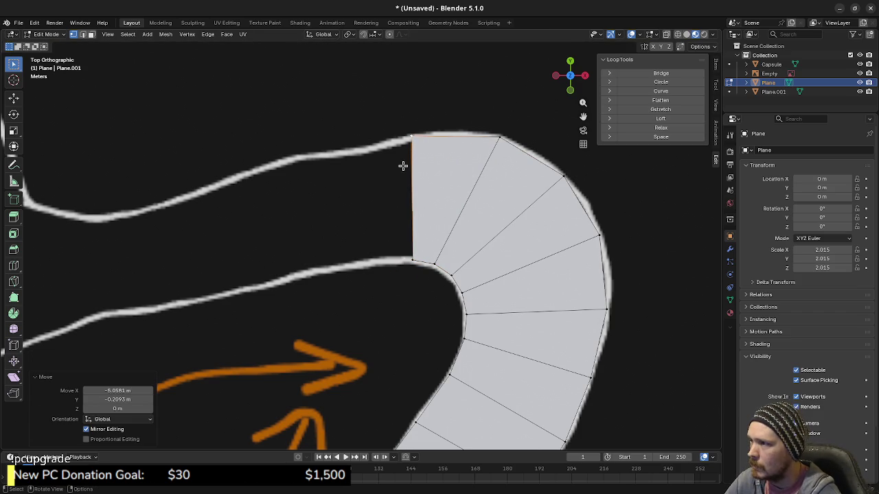
Extrude a new quad leftward from the end edge and adjust its position.
click(406, 133)
key(e)
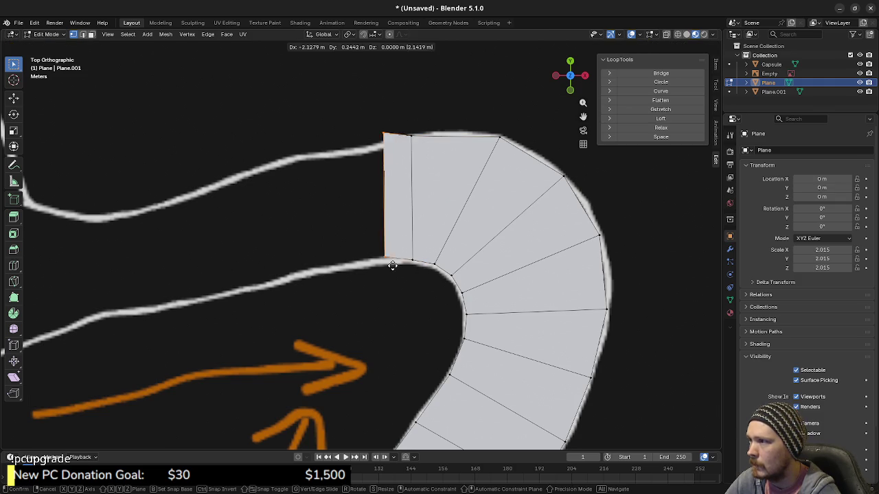
click(376, 273)
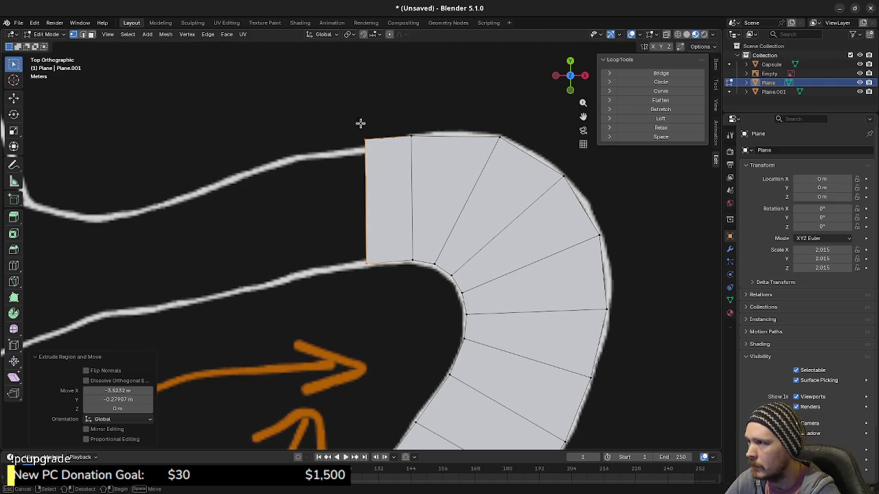
key(g)
click(380, 163)
shift+middle_drag(380, 224, 508, 207)
Extrude a quad from the left end edge and set its top-left vertex on the upper outline.
drag(473, 107, 515, 278)
key(e)
click(489, 262)
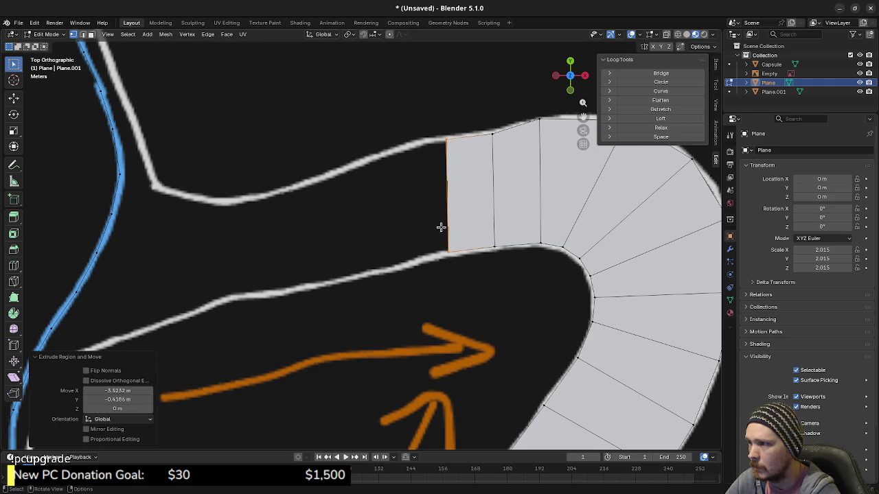
key(g)
click(457, 268)
key(b)
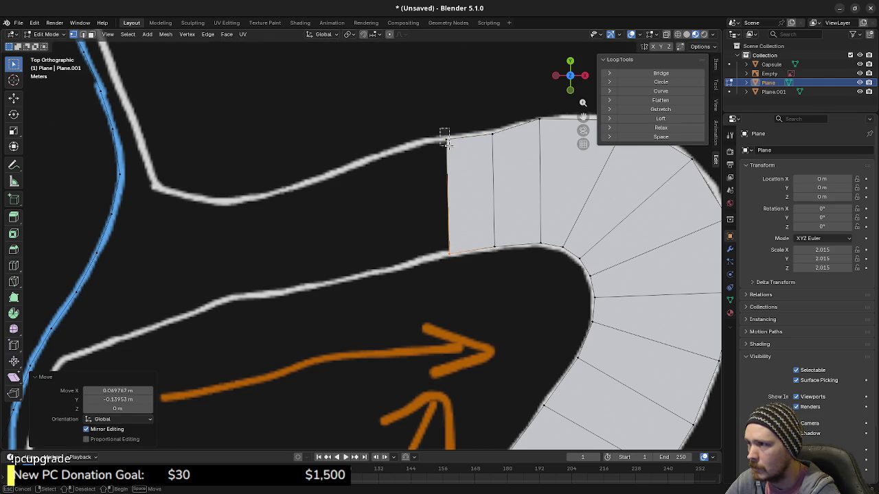
drag(447, 142, 450, 146)
key(g)
click(447, 143)
Add another quad along the corridor, fitting its top and bottom end vertices to the outlines.
key(b)
drag(427, 246, 465, 273)
key(g)
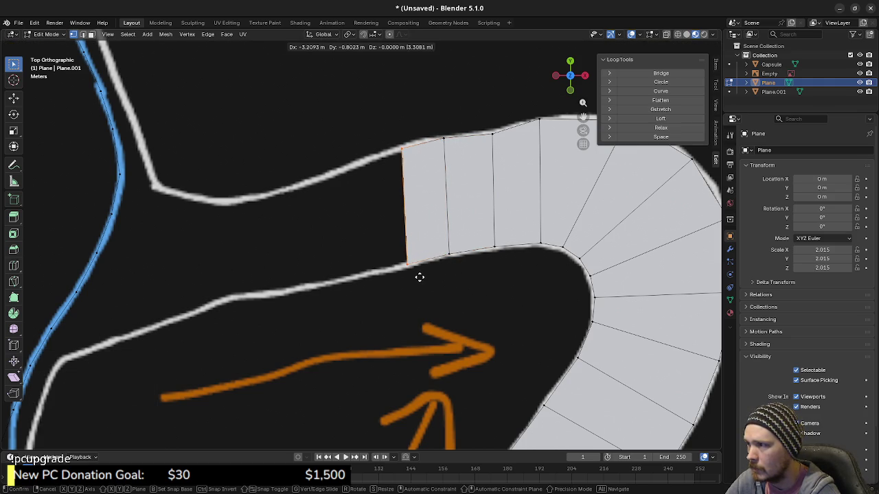
click(414, 276)
click(397, 147)
key(g)
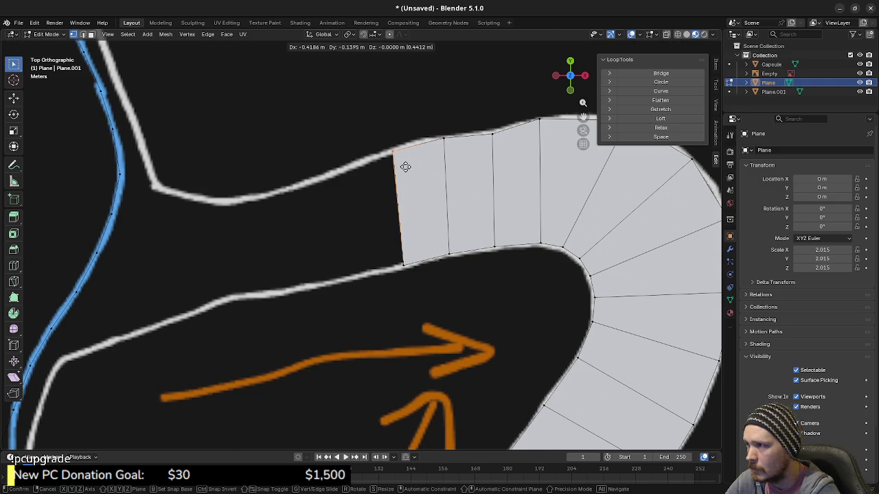
click(406, 166)
key(b)
drag(399, 249, 417, 276)
key(g)
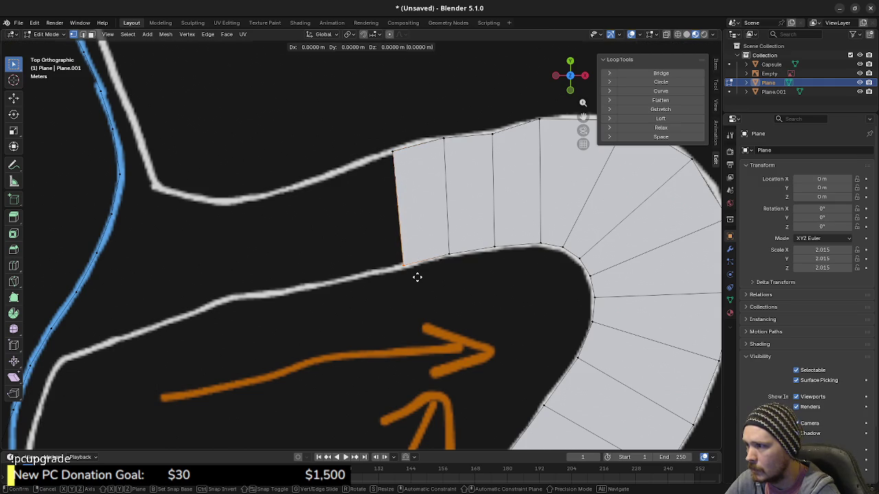
click(418, 276)
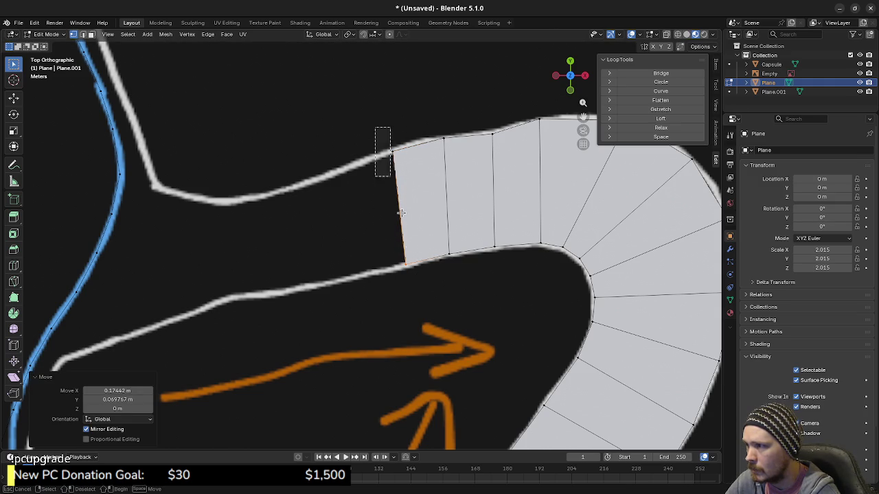
Extrude one more quad leftward, adjust its end edge to the outlines, and reselect it.
key(e)
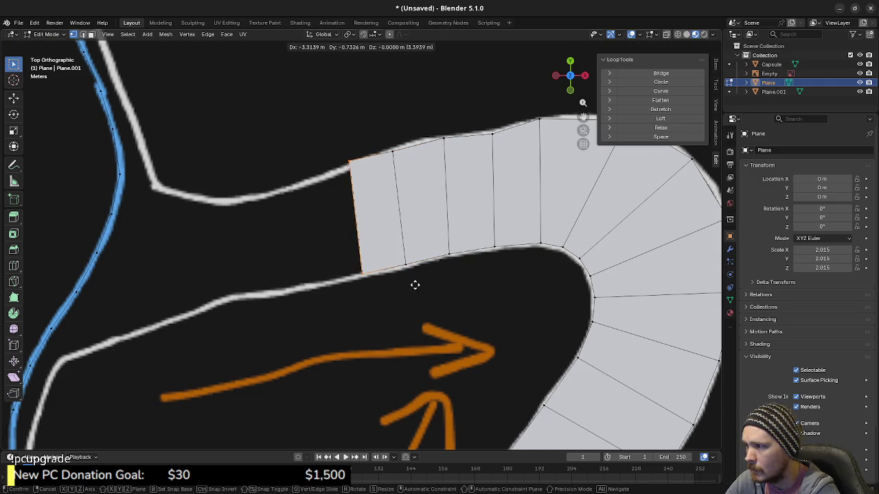
click(414, 285)
key(g)
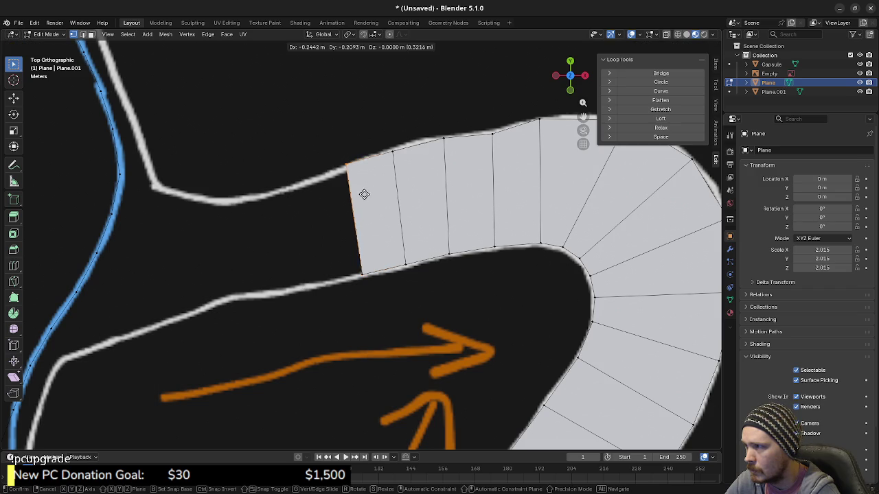
click(363, 199)
key(g)
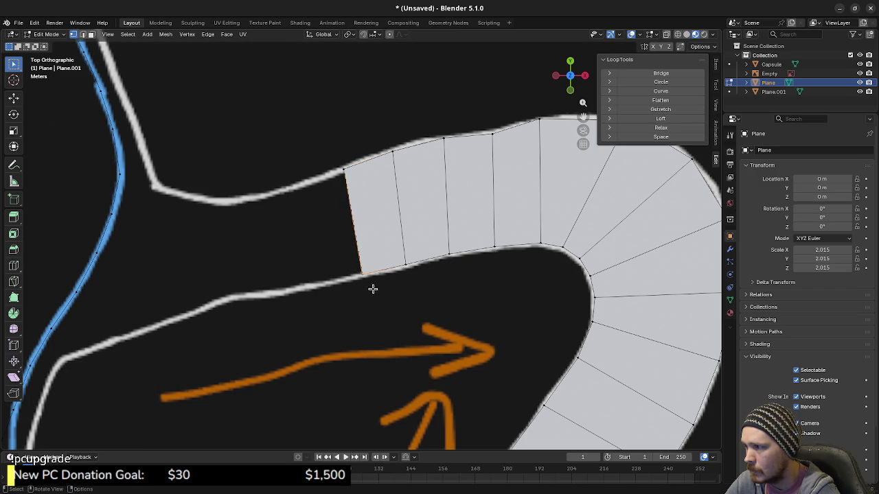
click(370, 288)
key(b)
drag(346, 207, 373, 291)
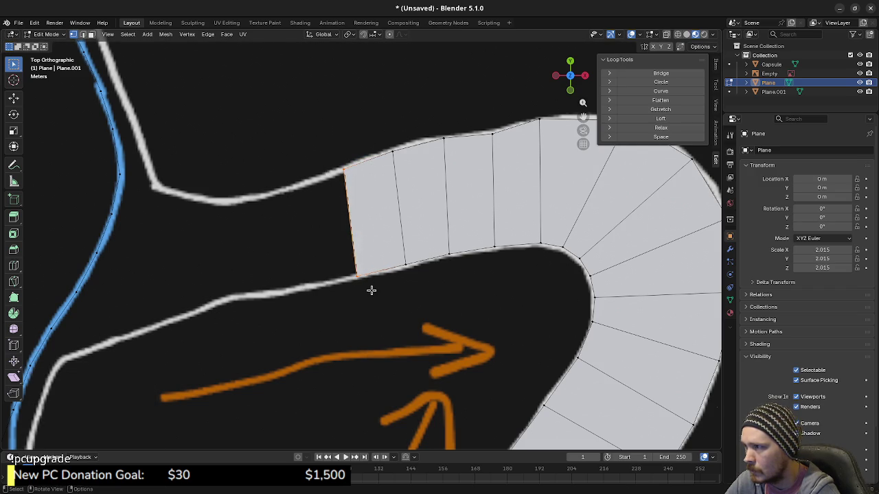
shift+middle_drag(466, 277, 529, 259)
Add a new quad leftward and move its lower-left vertex onto the outline.
key(g)
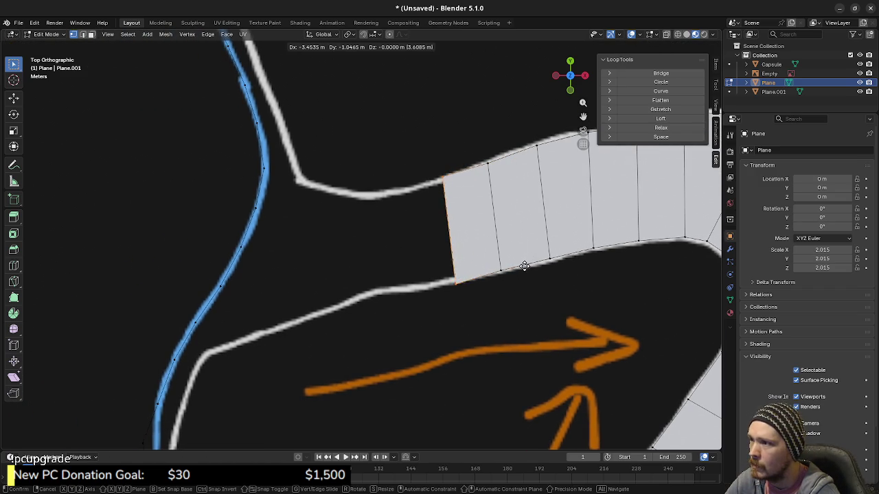
click(462, 275)
drag(464, 303, 463, 294)
key(g)
click(465, 298)
Extrude another quad toward the junction, placing its end vertices on the outline.
drag(431, 158, 473, 286)
key(e)
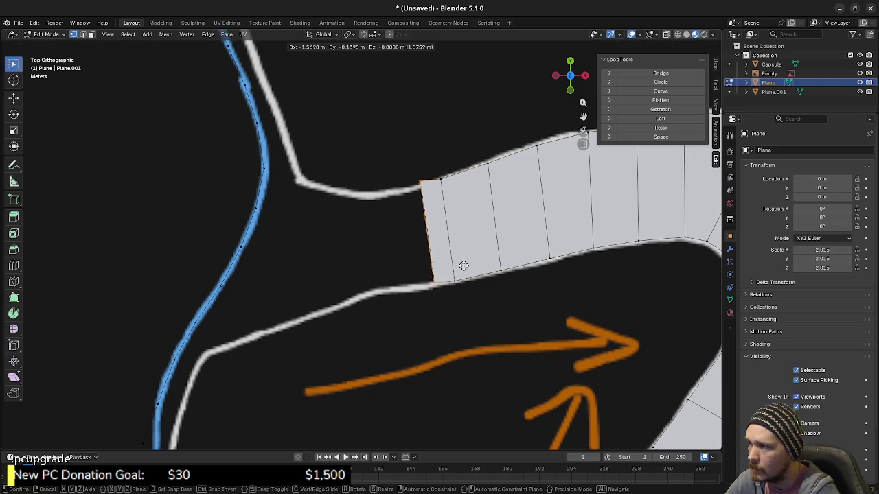
click(441, 273)
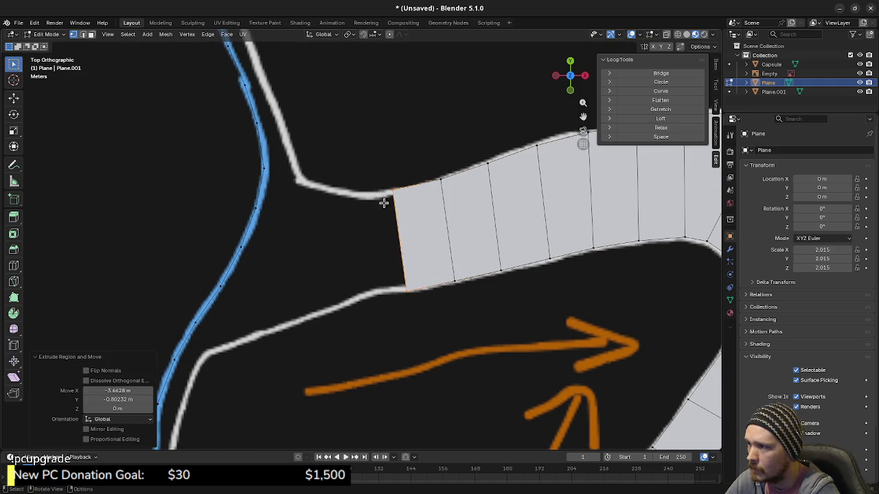
key(g)
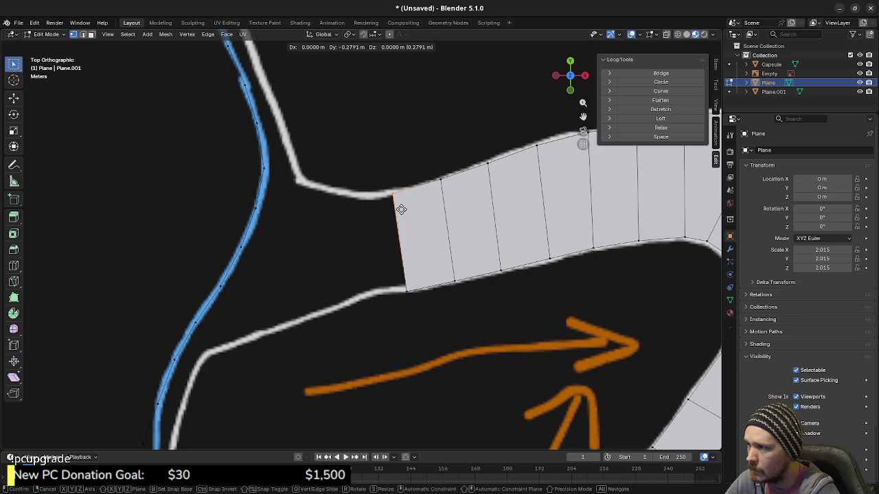
click(401, 209)
key(g)
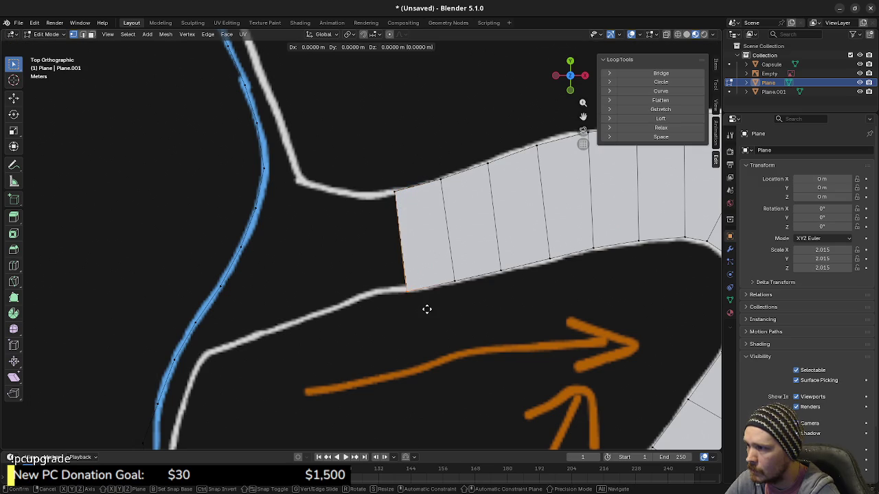
click(426, 306)
Extend the strip a quad further left, fitting the end edge between the outlines.
drag(374, 167, 417, 282)
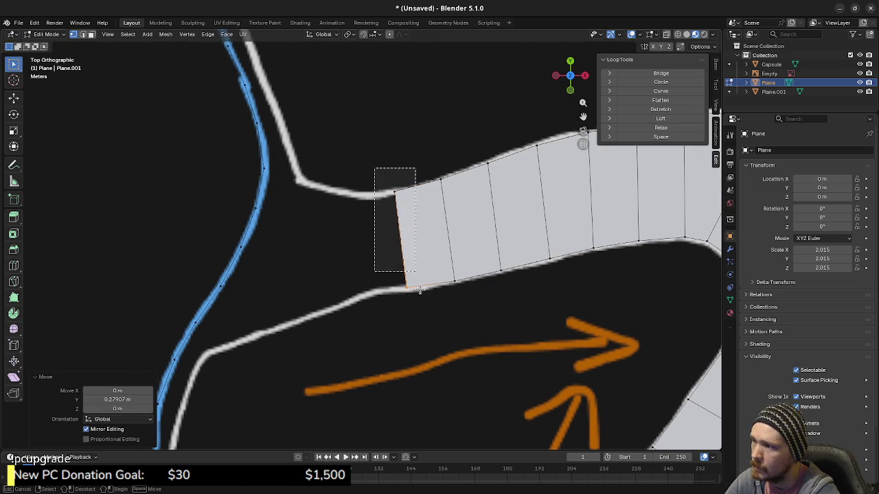
key(g)
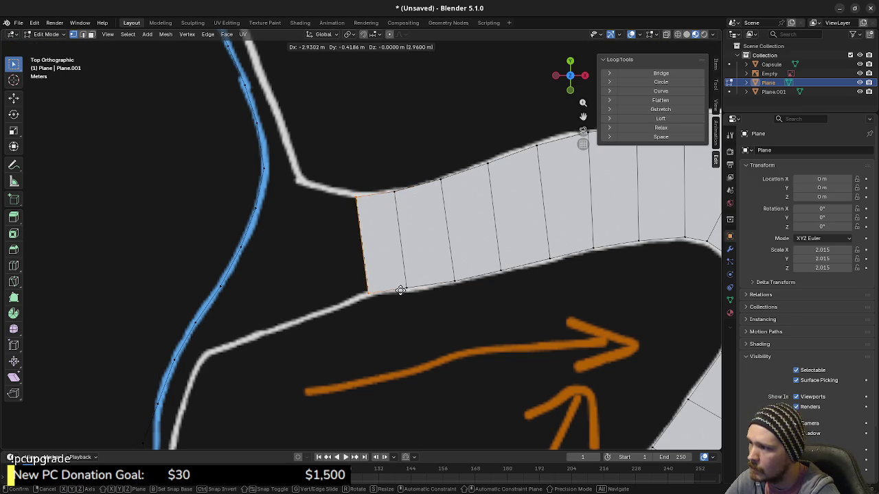
click(398, 289)
key(g)
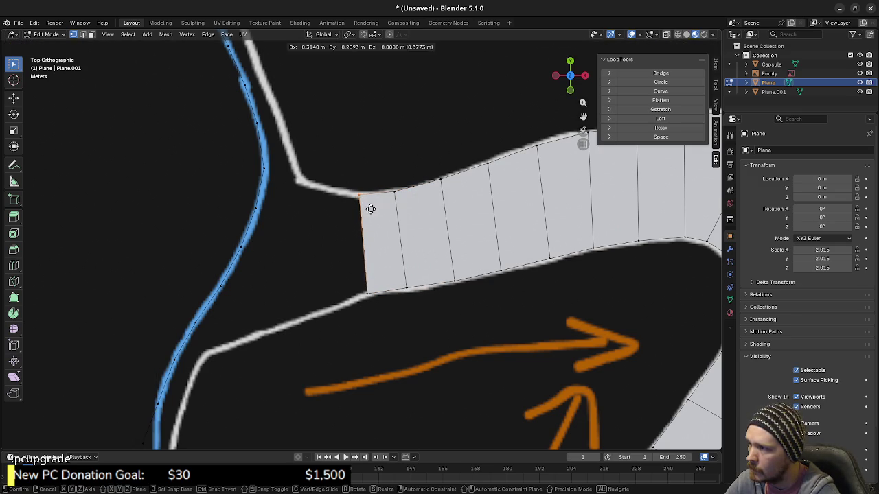
click(371, 208)
key(g)
click(373, 311)
Add the final quad and stretch its bottom-left vertex down to the lower outline.
drag(335, 162, 367, 309)
key(g)
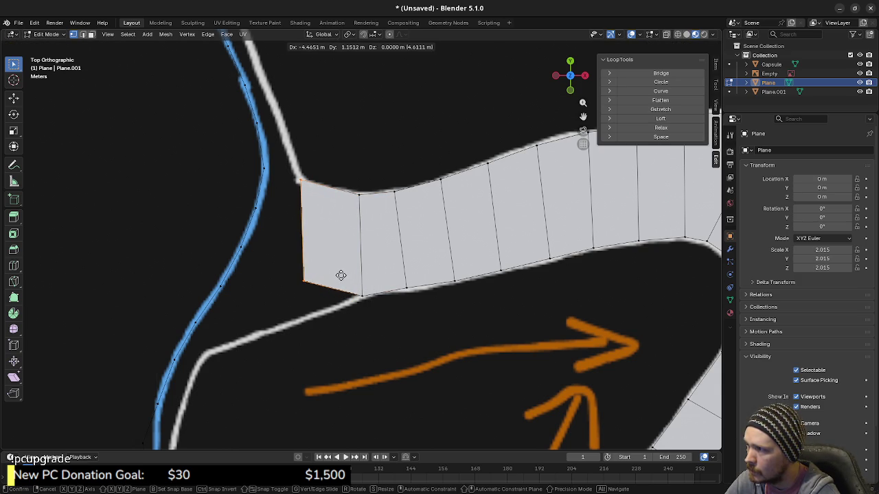
click(340, 276)
click(312, 292)
key(g)
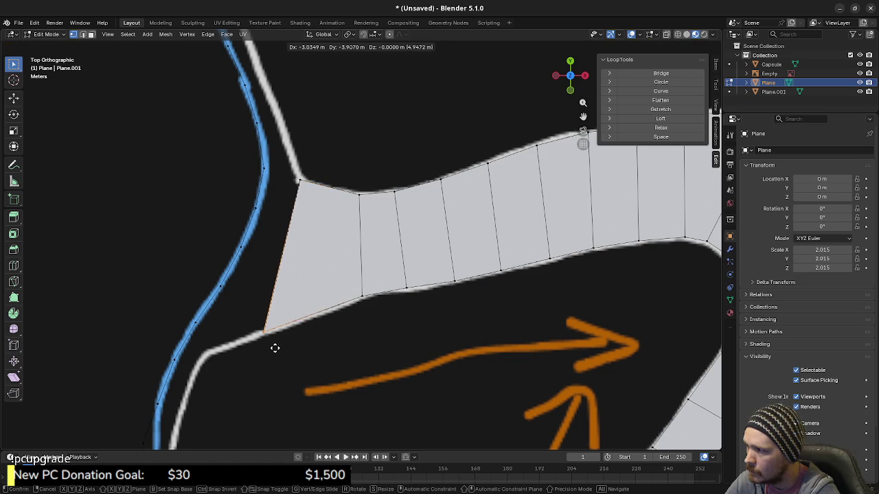
click(274, 348)
key(a)
key(alt+a)
key(ctrl+r)
Loop cut the wide end quad at its centre and slide the new edge's vertices along the outline.
click(331, 187)
right_click(332, 187)
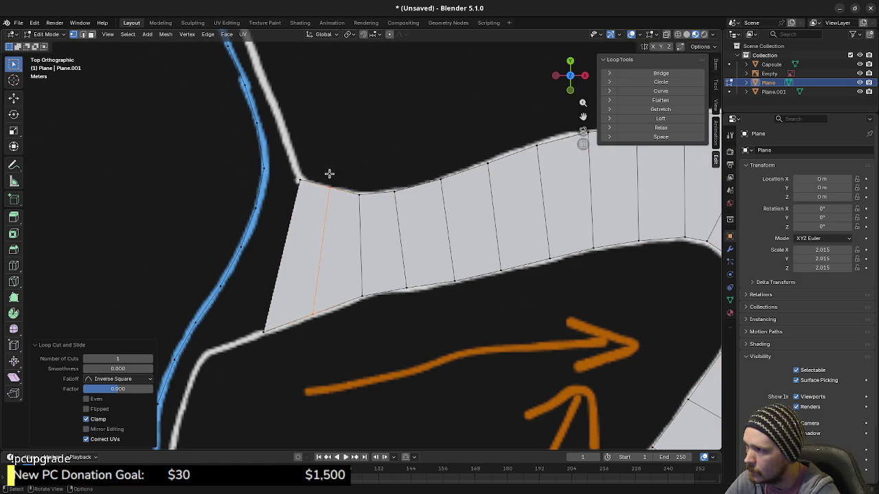
click(330, 186)
key(g)
click(332, 232)
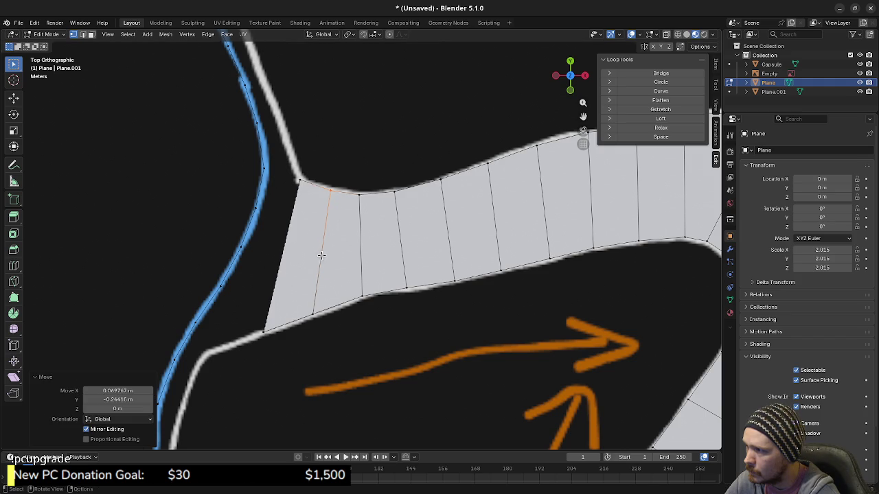
click(313, 314)
key(g)
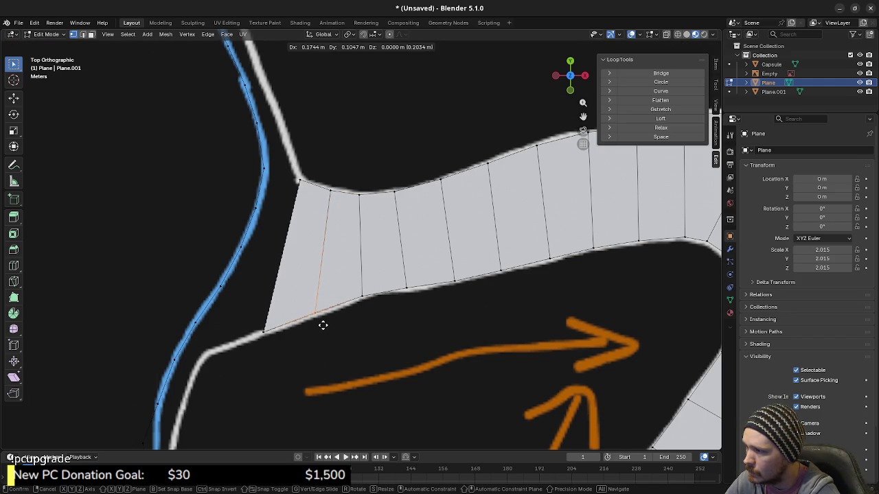
click(323, 325)
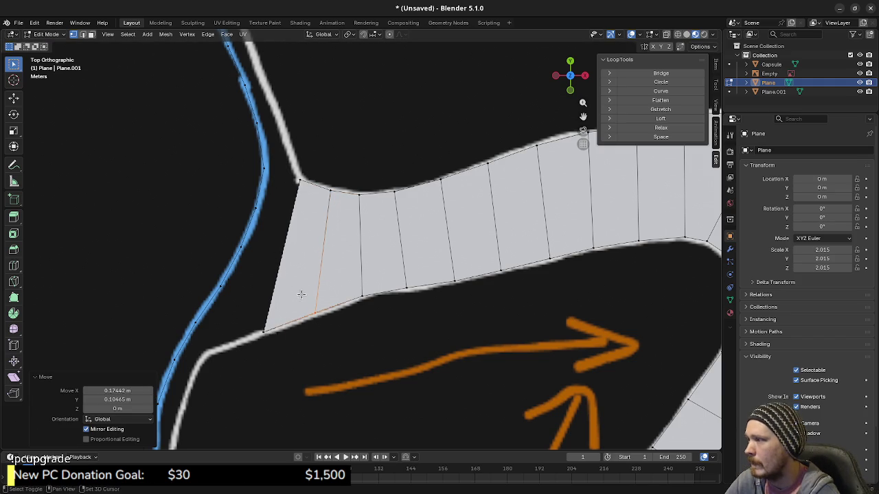
Move the strip's left edge out to the blue outline and pull the top-left vertex toward the corner.
shift+middle_drag(300, 298, 392, 304)
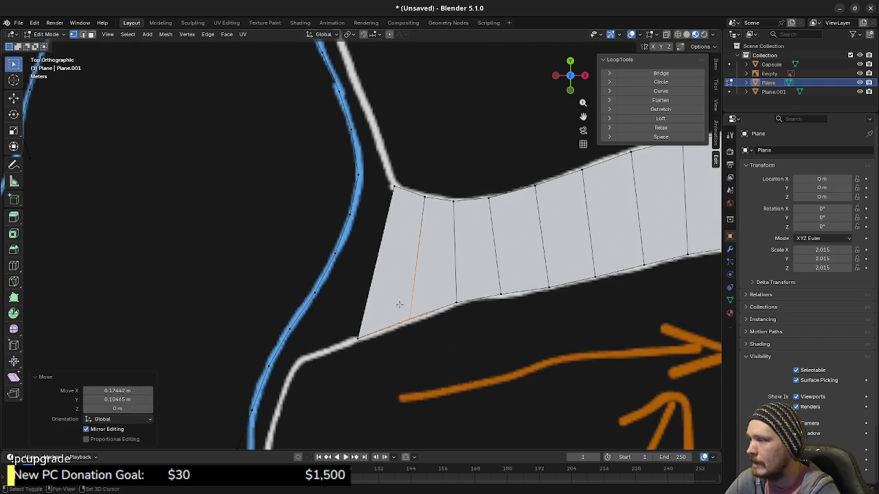
shift+click(354, 334)
key(g)
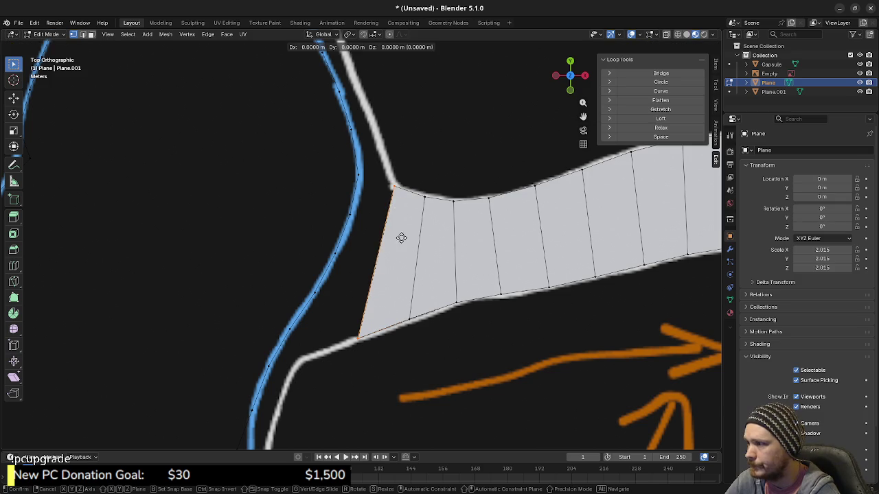
click(349, 255)
drag(313, 193, 347, 213)
key(g)
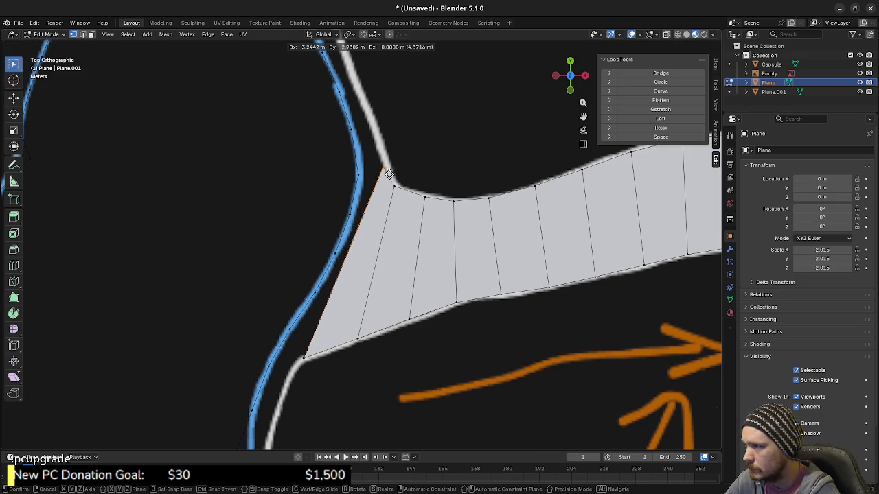
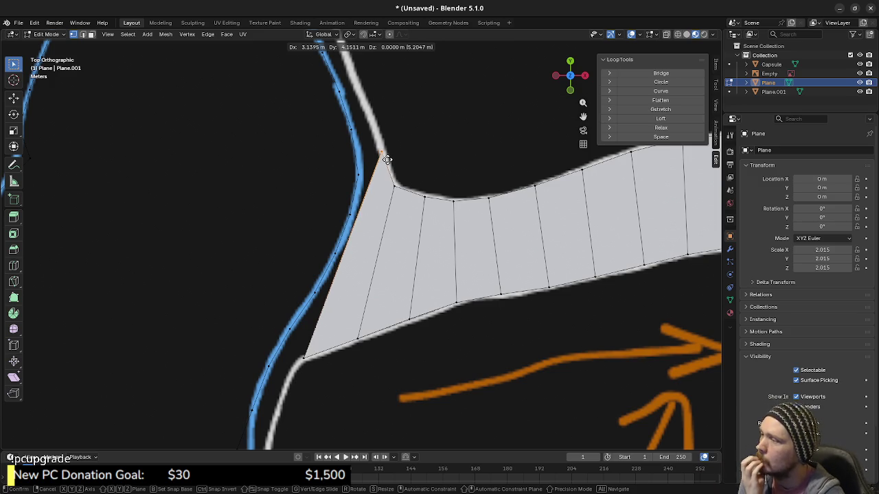
Move the corner vertex down-left and delete the wedge's left-edge vertices and faces.
click(338, 241)
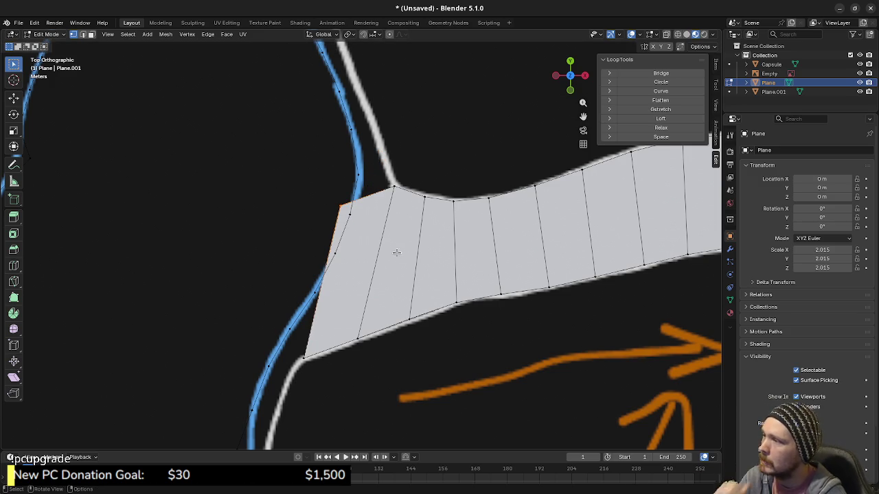
key(x)
click(306, 347)
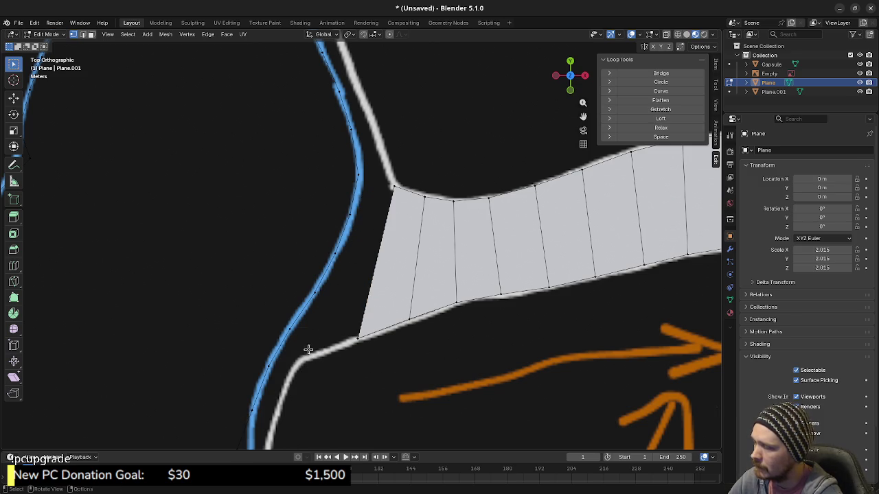
shift+middle_drag(305, 351, 315, 347)
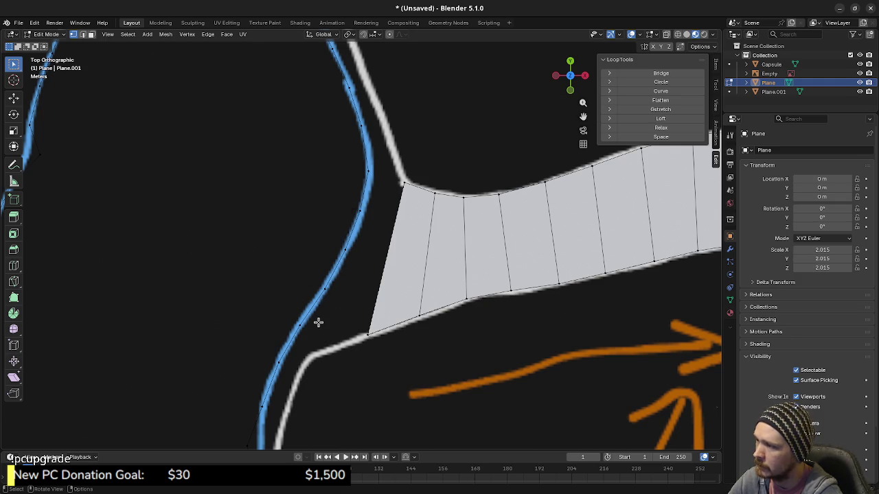
mouse_move(345, 349)
shift+middle_down()
mouse_move(378, 334)
mouse_move(408, 245)
shift+middle_up()
shift+middle_drag(417, 285, 278, 375)
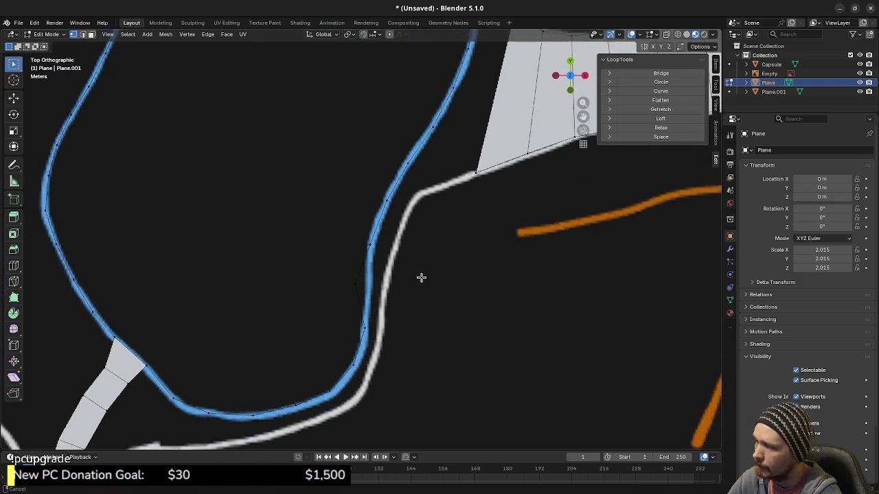
Extrude a new quad from the edge between the blue and white track lines.
drag(256, 363, 314, 392)
key(e)
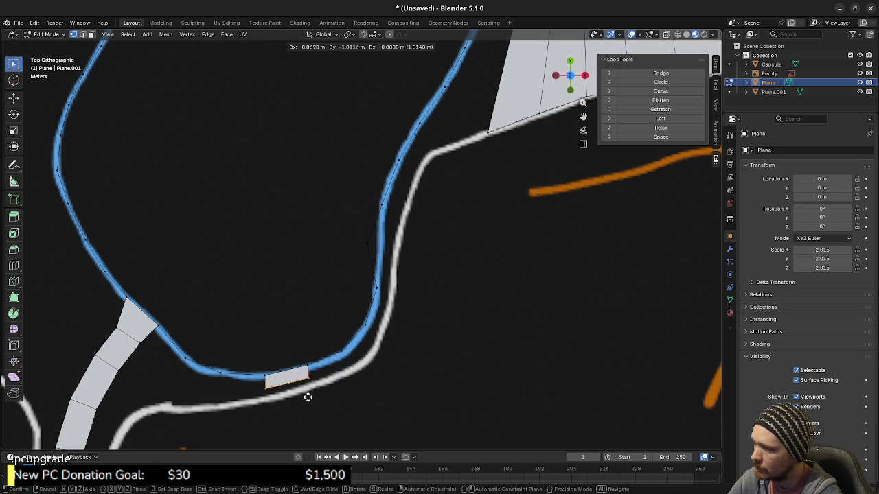
click(311, 403)
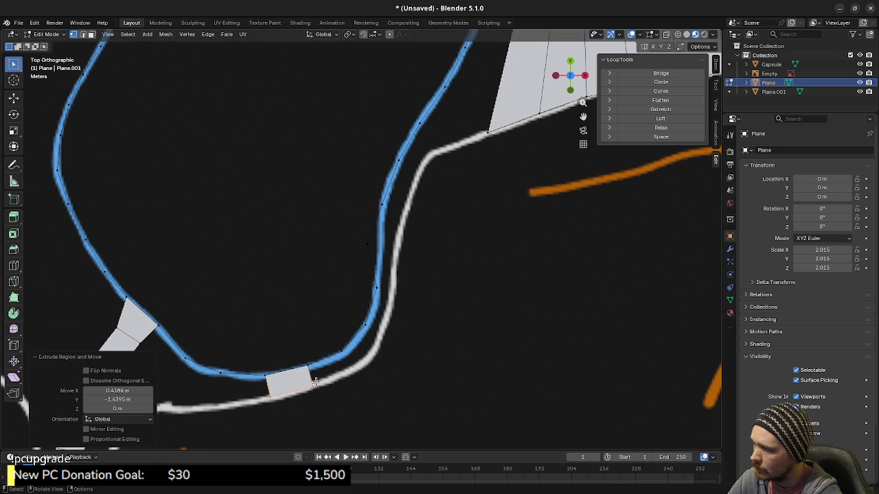
click(311, 377)
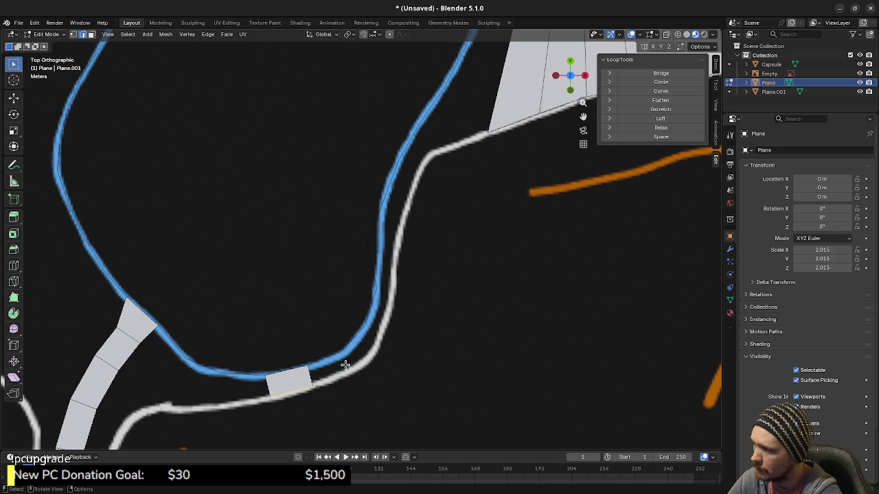
mouse_move(301, 389)
middle_down()
mouse_move(367, 343)
mouse_move(383, 314)
mouse_move(361, 307)
mouse_move(373, 300)
mouse_move(349, 324)
middle_up()
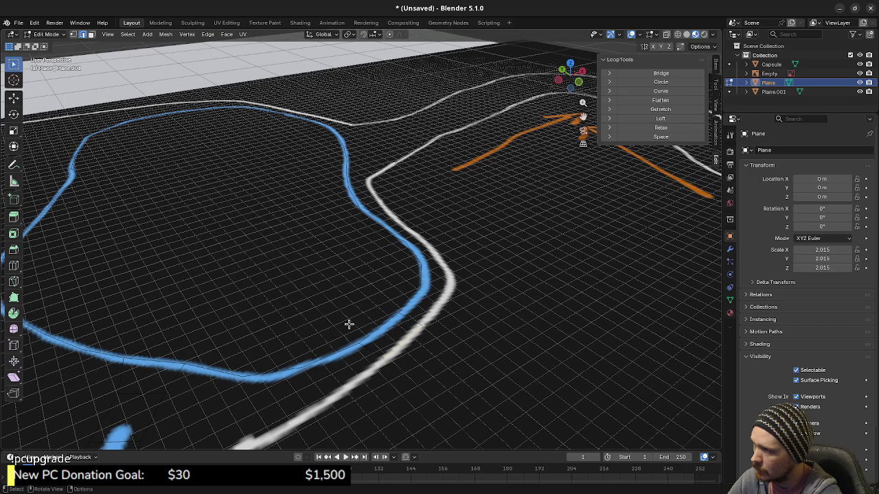
key(KP_7)
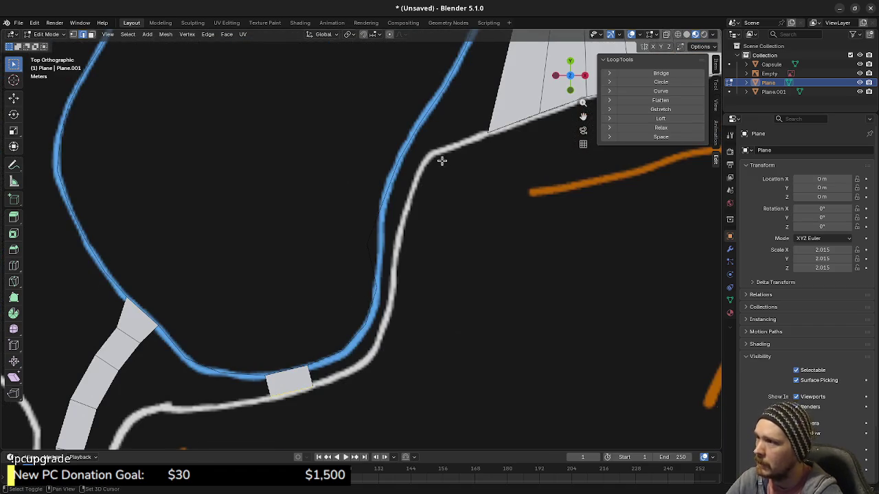
shift+middle_drag(441, 160, 386, 270)
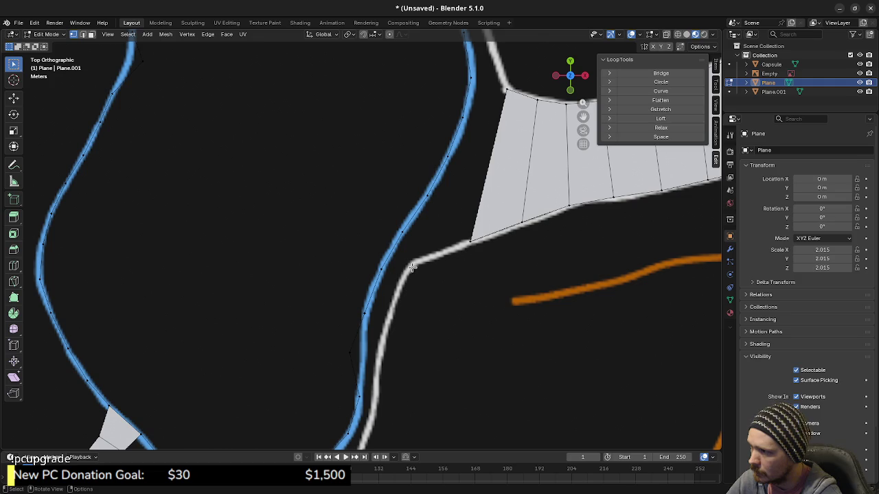
Extrude a chain of points from the white line's corner down along the line.
click(480, 251)
key(g)
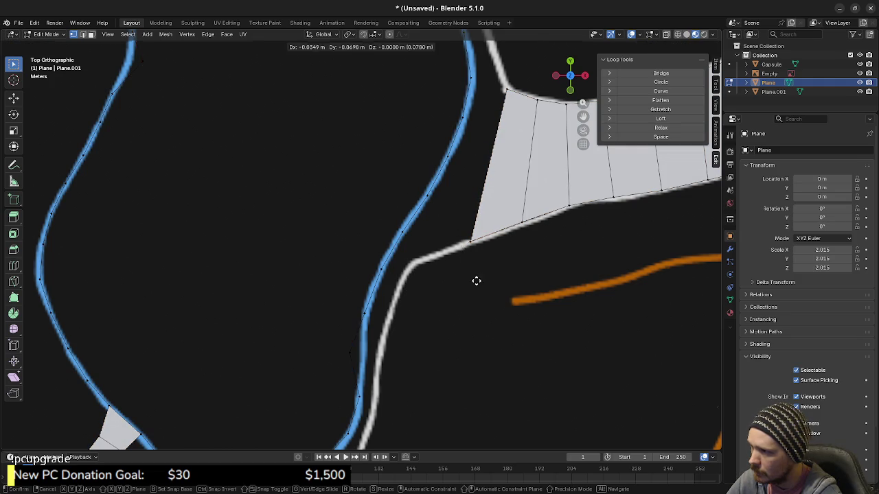
click(431, 295)
key(e)
shift+middle_drag(406, 329, 425, 257)
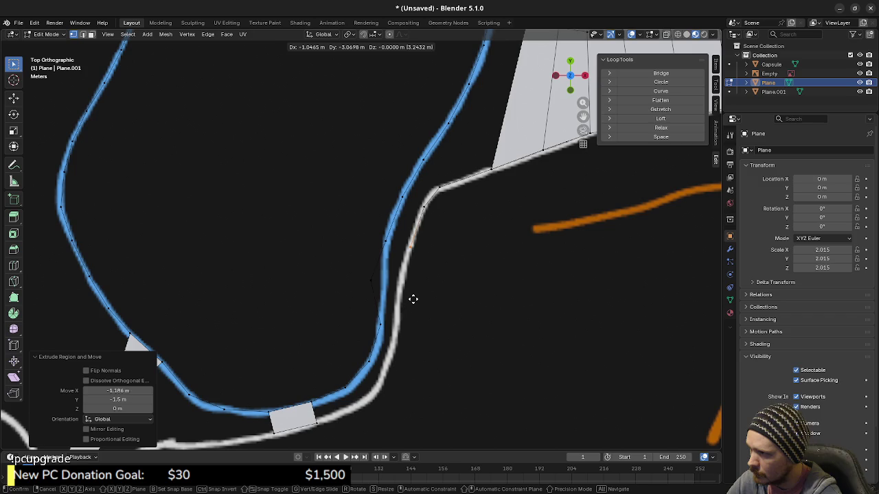
click(413, 298)
key(e)
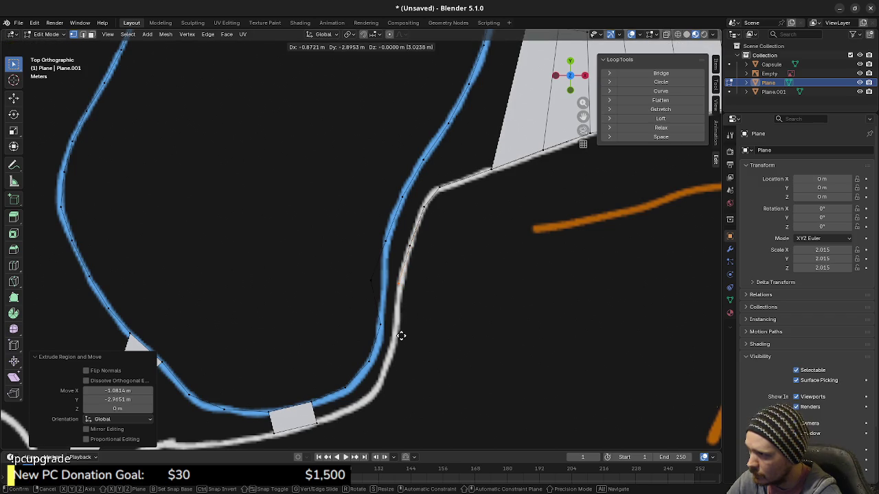
click(402, 336)
key(e)
click(398, 383)
Add more points around the lower bend, then delete the stray extra vertex.
key(e)
click(389, 423)
shift+middle_drag(388, 422, 402, 402)
key(e)
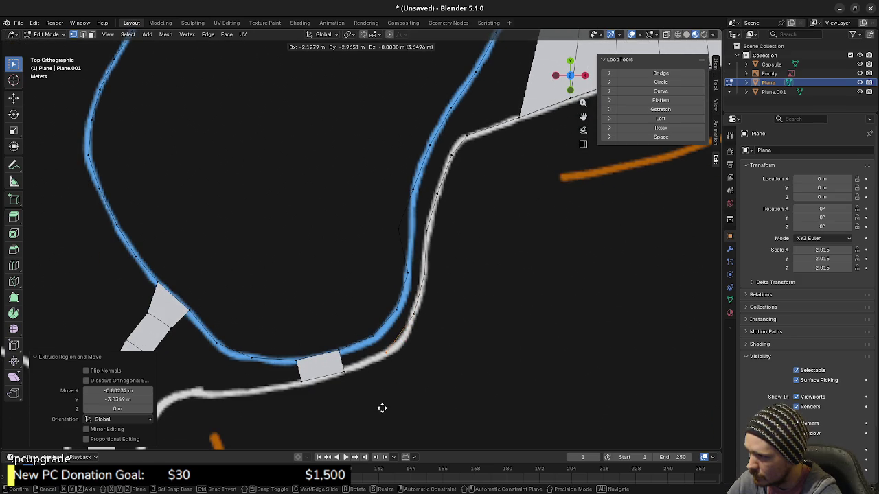
right_click(357, 409)
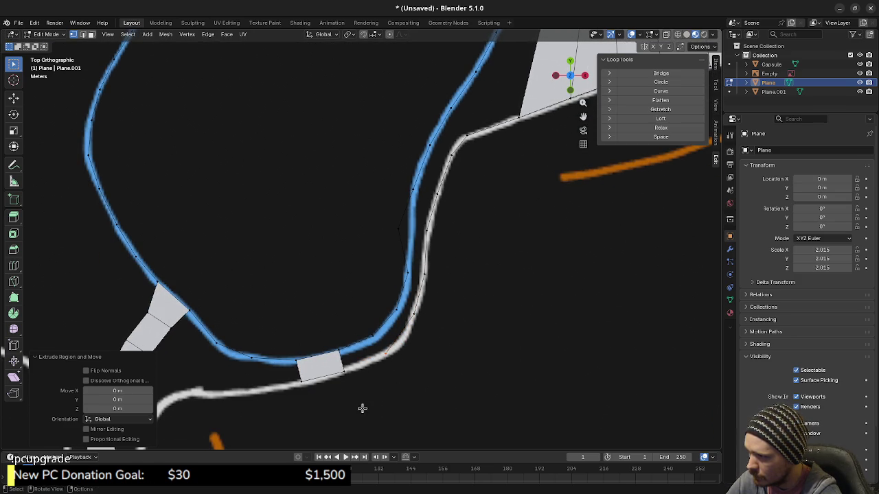
key(x)
click(392, 379)
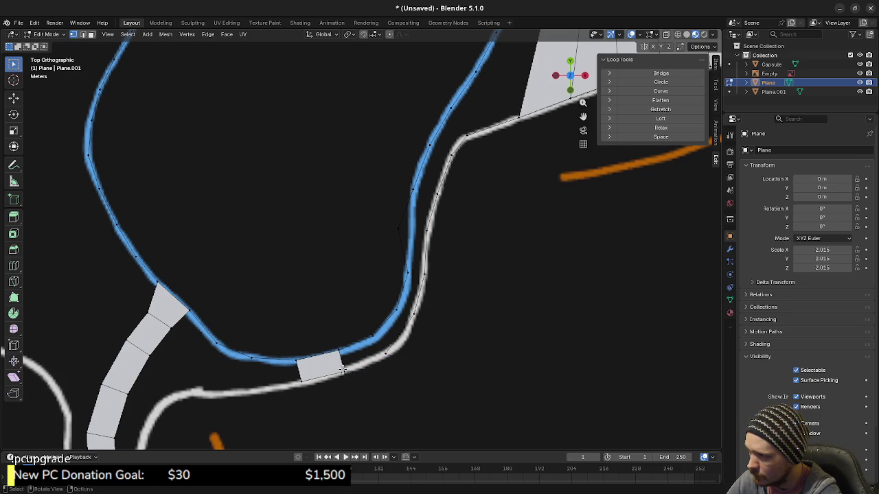
Fill the track loop, then select the linked interior faces and delete them.
mouse_move(385, 363)
middle_down()
mouse_move(402, 363)
mouse_move(421, 343)
middle_up()
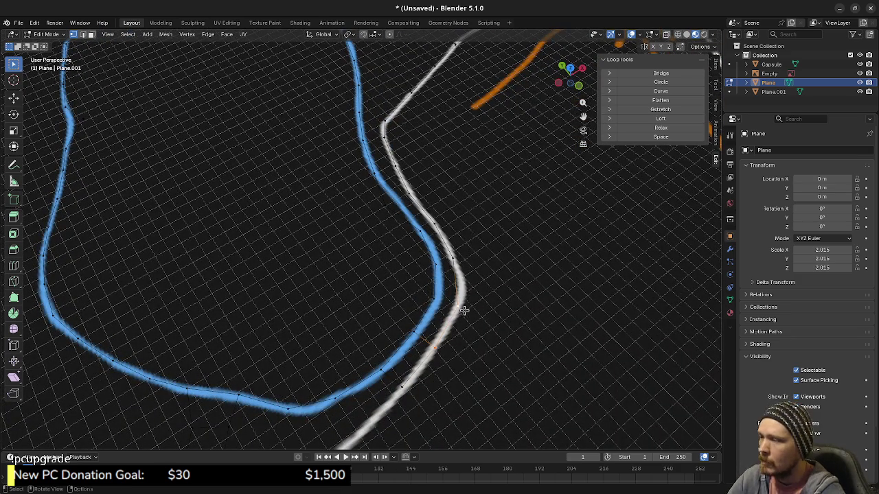
key(ctrl+z)
mouse_move(344, 341)
middle_down()
mouse_move(422, 320)
mouse_move(342, 262)
middle_up()
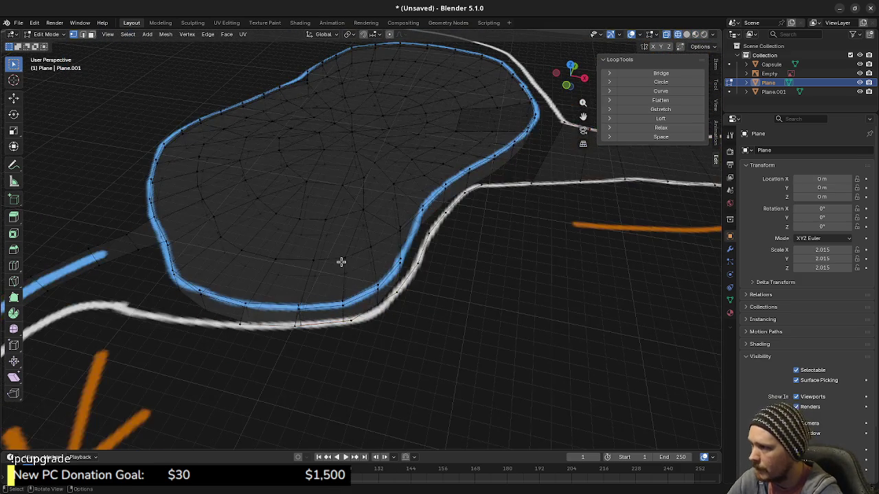
key(l)
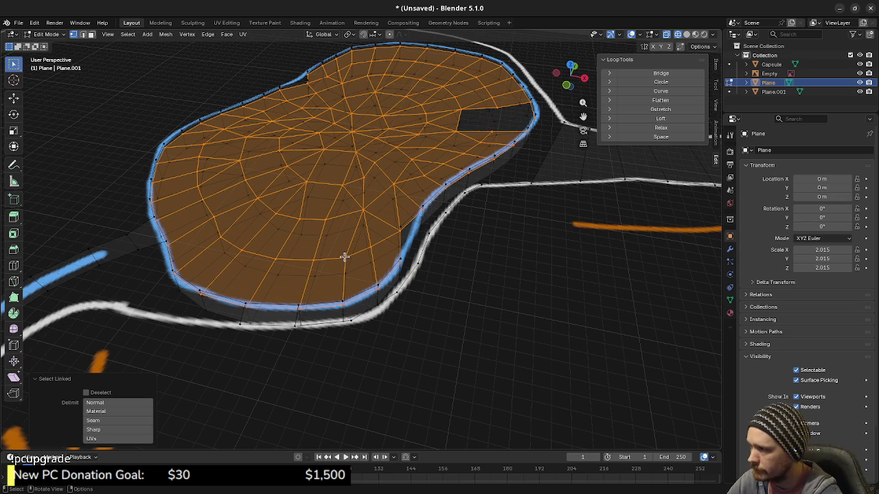
key(x)
click(364, 304)
mouse_move(364, 304)
middle_down()
mouse_move(375, 304)
mouse_move(354, 301)
mouse_move(435, 316)
middle_up()
Select faces along the boundary strip beside the white line.
click(434, 314)
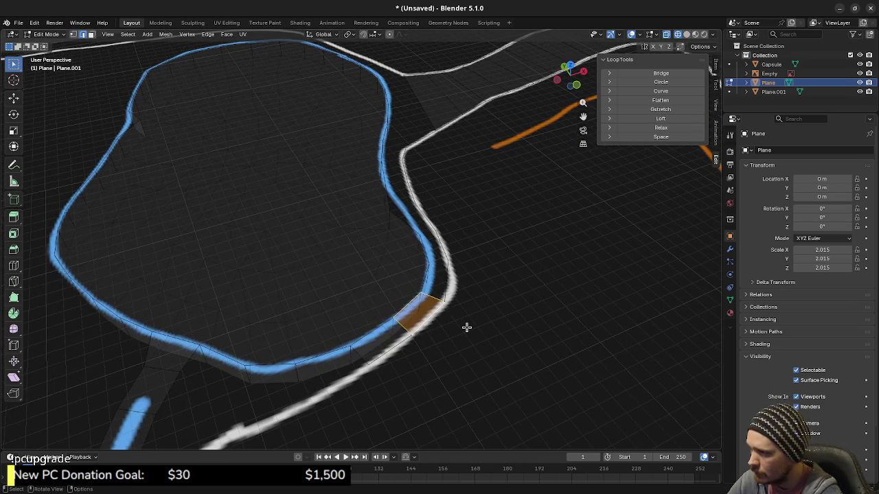
mouse_move(461, 389)
middle_down()
mouse_move(461, 349)
mouse_move(395, 317)
mouse_move(441, 330)
mouse_move(451, 353)
mouse_move(359, 323)
middle_up()
click(358, 328)
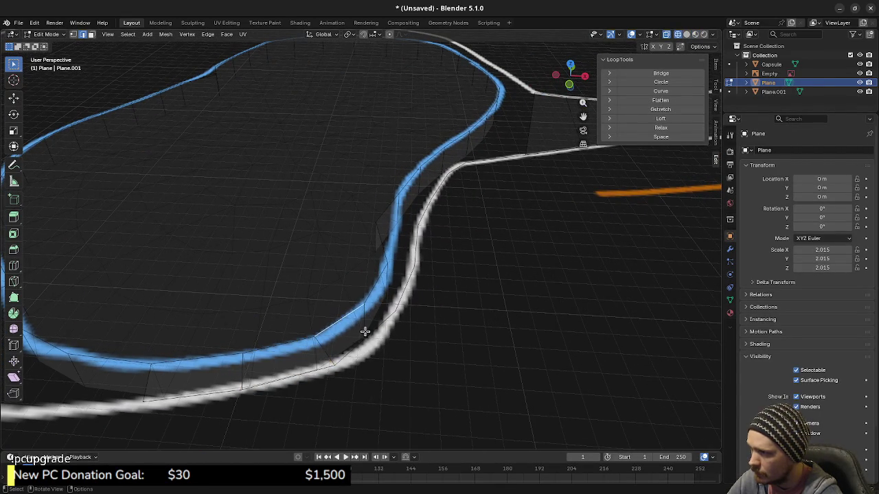
click(358, 328)
click(376, 287)
click(409, 292)
mouse_move(416, 282)
middle_down()
mouse_move(428, 286)
mouse_move(414, 314)
mouse_move(387, 321)
mouse_move(359, 318)
mouse_move(330, 298)
middle_up()
Select strip edges and neighbouring faces, ending on the face between the blue and white lines.
click(329, 297)
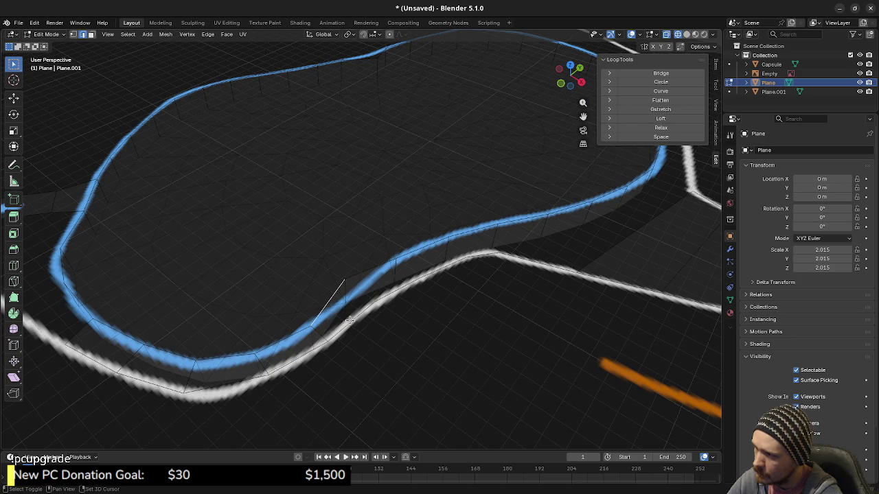
click(347, 313)
click(372, 269)
click(385, 285)
click(427, 260)
click(439, 264)
mouse_move(451, 275)
middle_down()
mouse_move(389, 340)
mouse_move(389, 313)
middle_up()
click(383, 296)
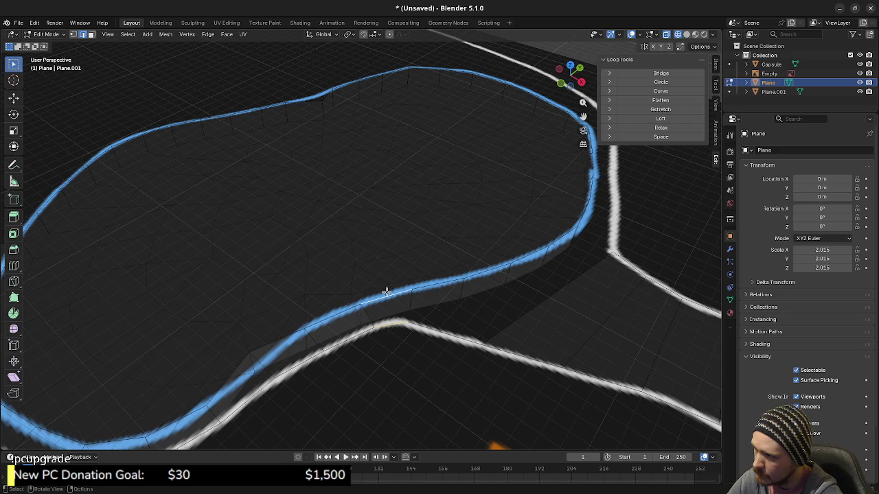
shift+click(399, 322)
mouse_move(421, 357)
middle_down()
mouse_move(488, 318)
mouse_move(498, 325)
mouse_move(483, 329)
middle_up()
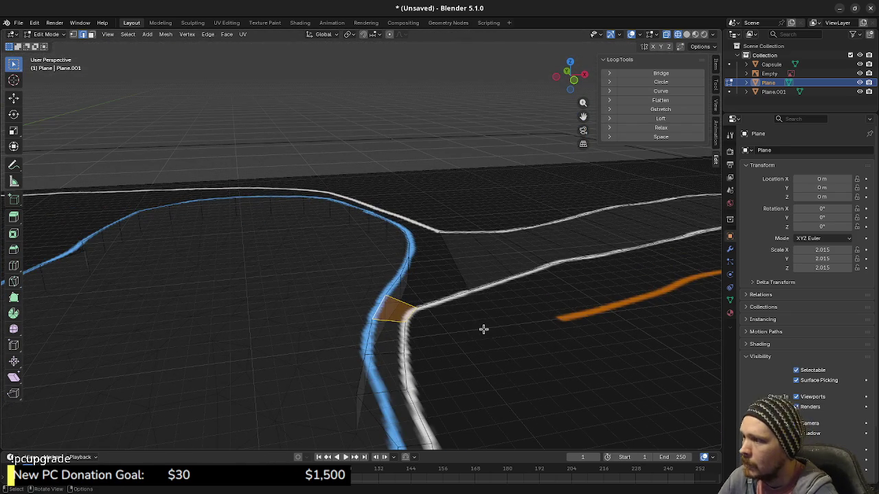
Change the viewport shading and hide the road-map reference image, then return to top view.
key(z)
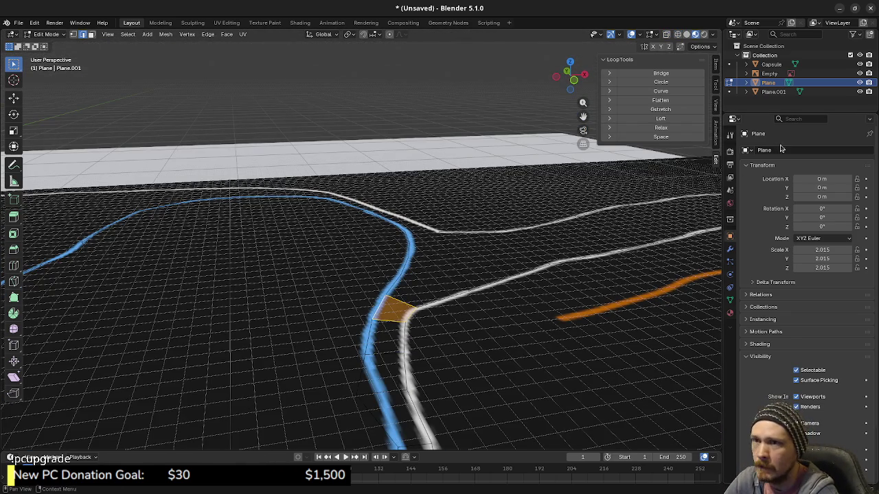
click(859, 73)
mouse_move(409, 293)
middle_down()
mouse_move(317, 124)
mouse_move(469, 302)
mouse_move(387, 236)
middle_up()
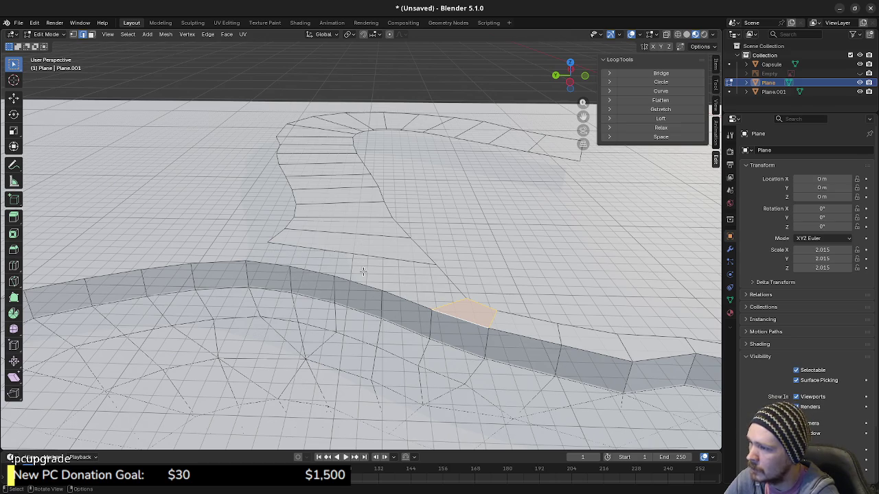
middle_drag(527, 326, 446, 303)
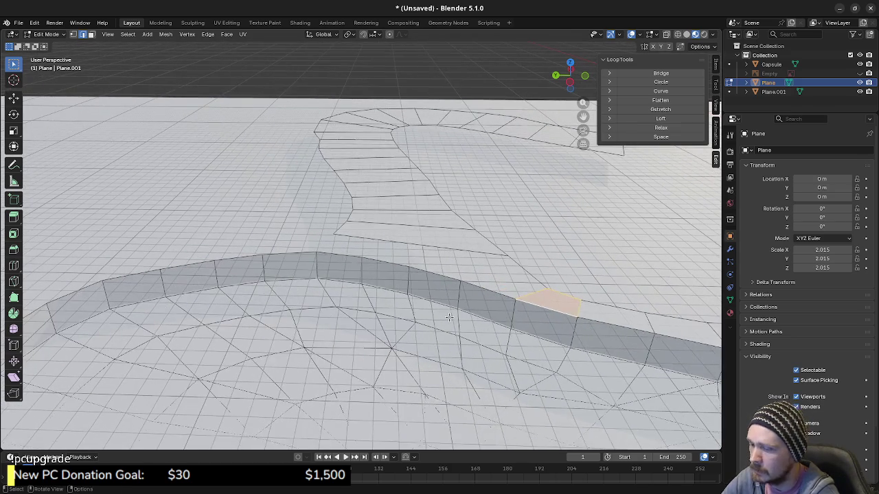
key(KP_7)
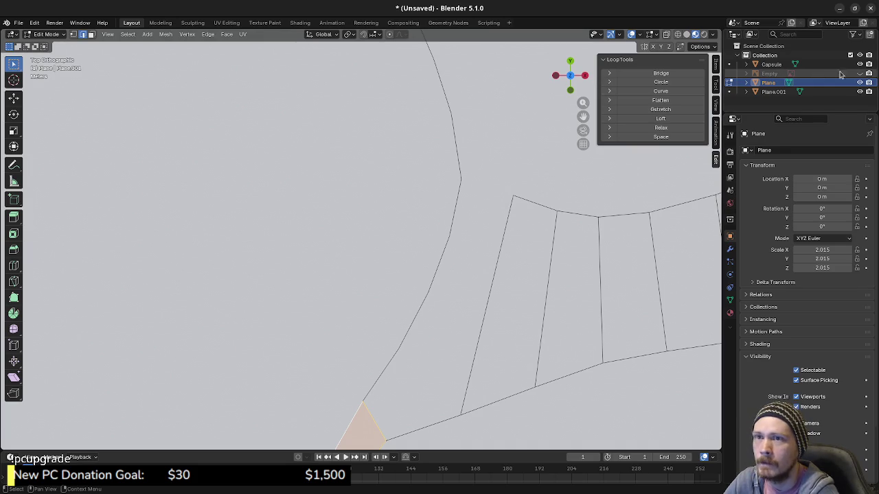
Show the reference map, snap the road's corner vertex onto the white line, and extrude one vertex.
click(860, 74)
shift+middle_drag(469, 181, 435, 278)
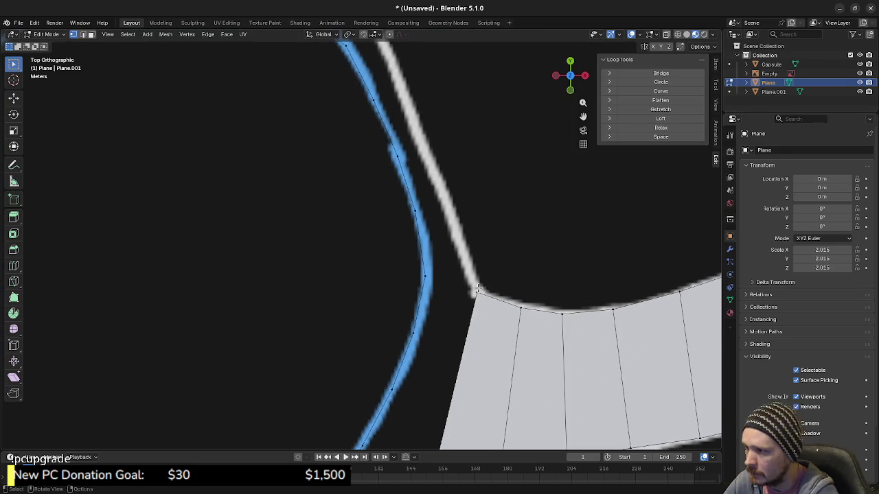
drag(478, 294, 489, 307)
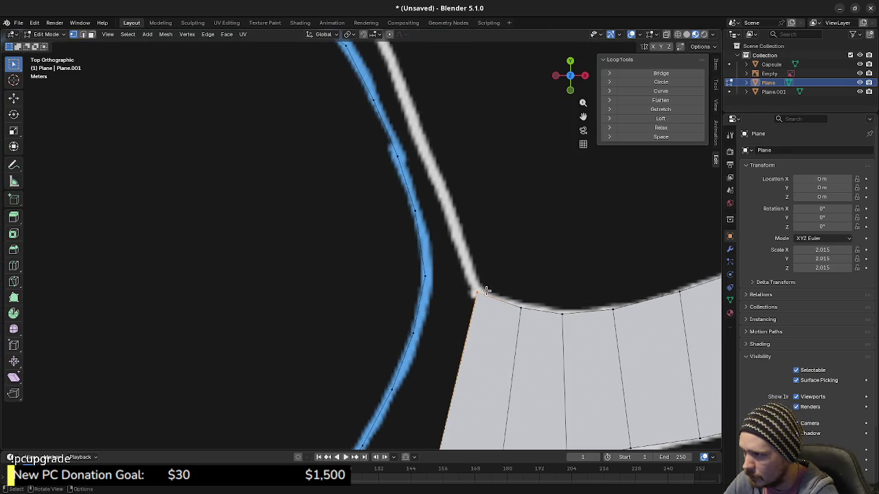
key(g)
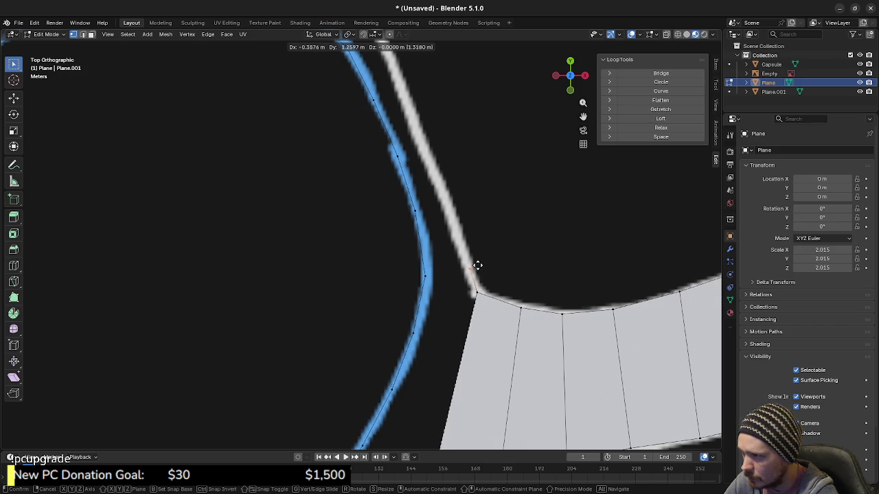
click(476, 264)
key(e)
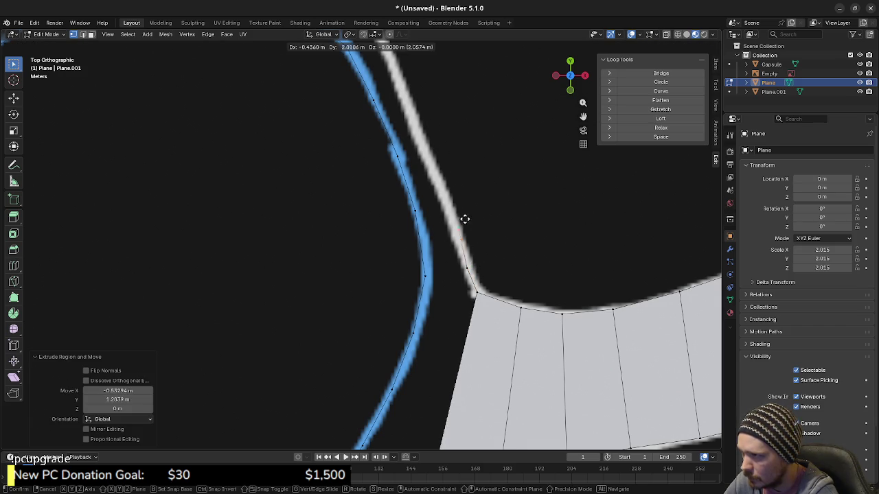
click(457, 204)
shift+middle_drag(455, 197, 514, 301)
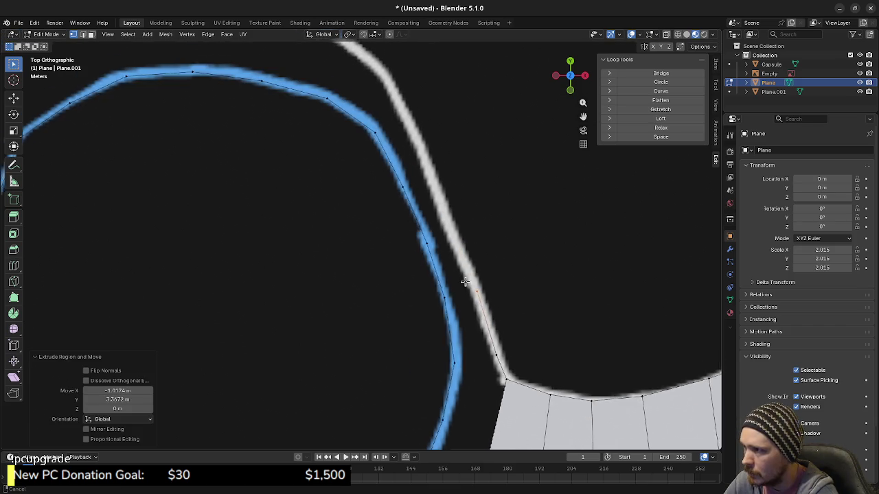
Extend the vertex chain along the white track line up past the bend.
key(e)
click(477, 241)
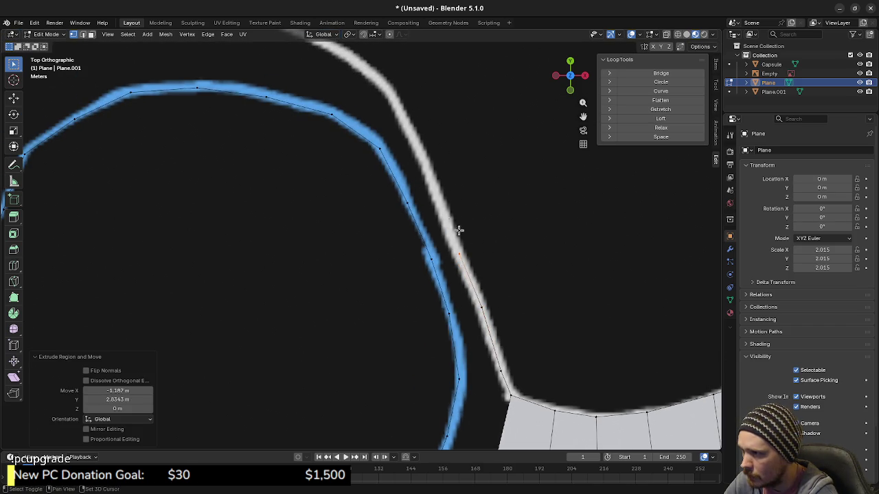
shift+middle_drag(476, 241, 490, 297)
key(e)
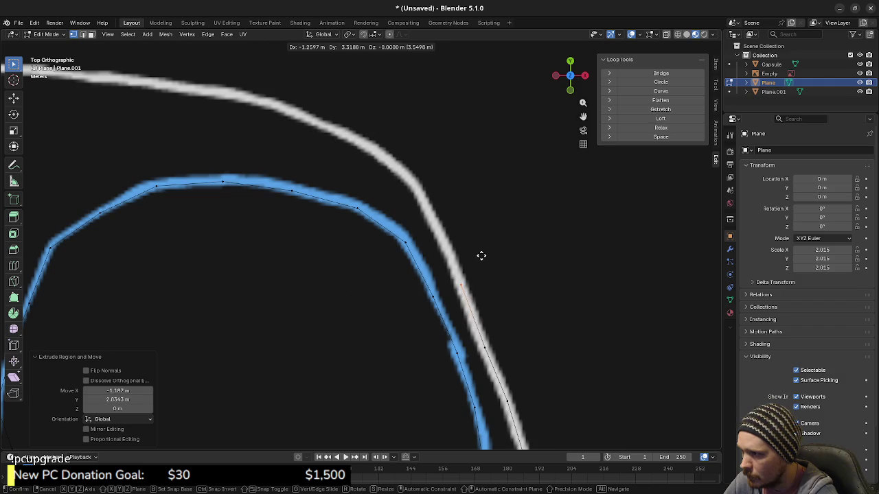
click(479, 255)
shift+middle_drag(478, 256, 466, 293)
key(g)
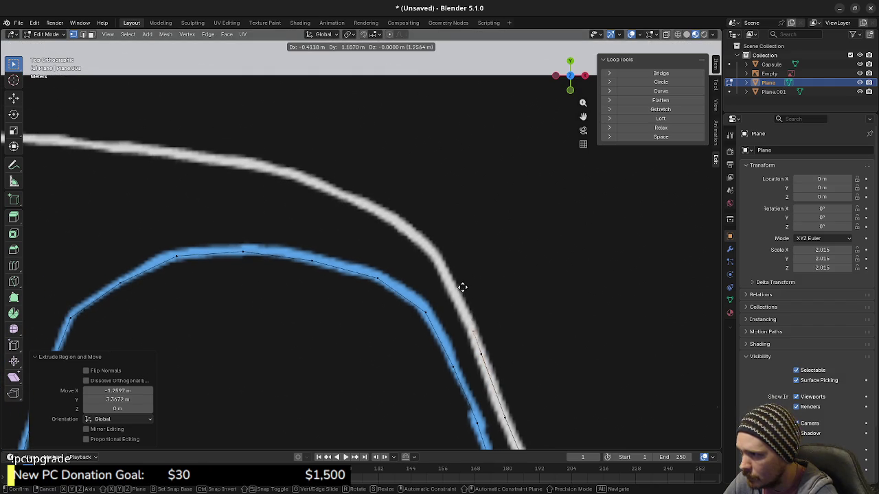
click(450, 261)
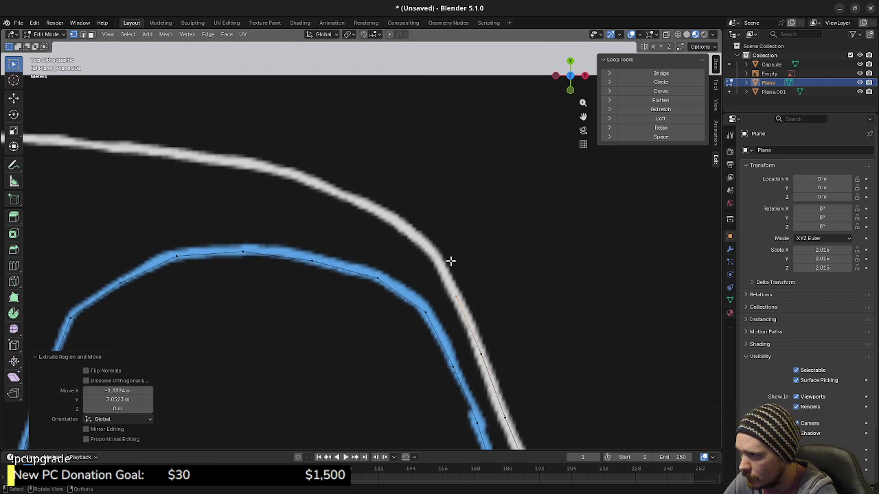
key(g)
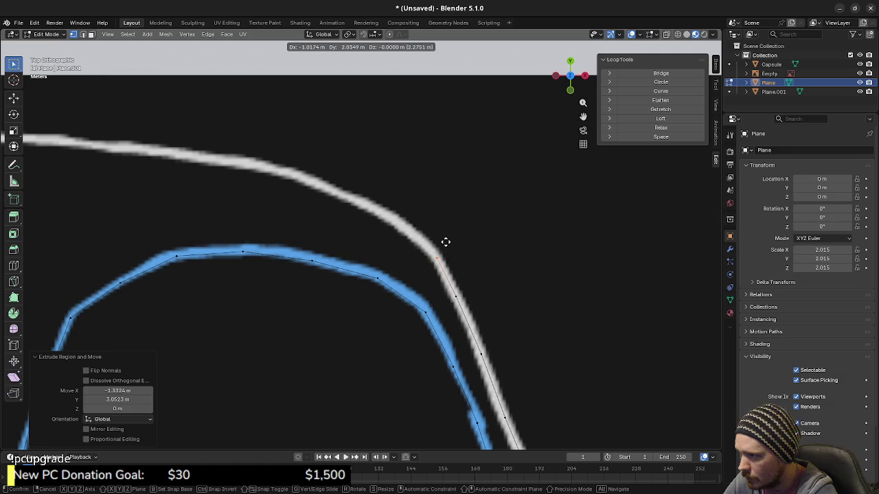
click(446, 242)
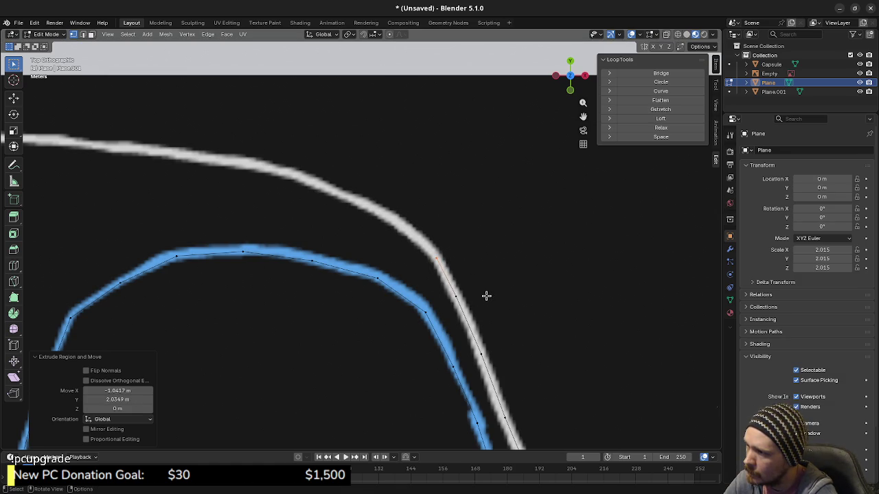
key(g)
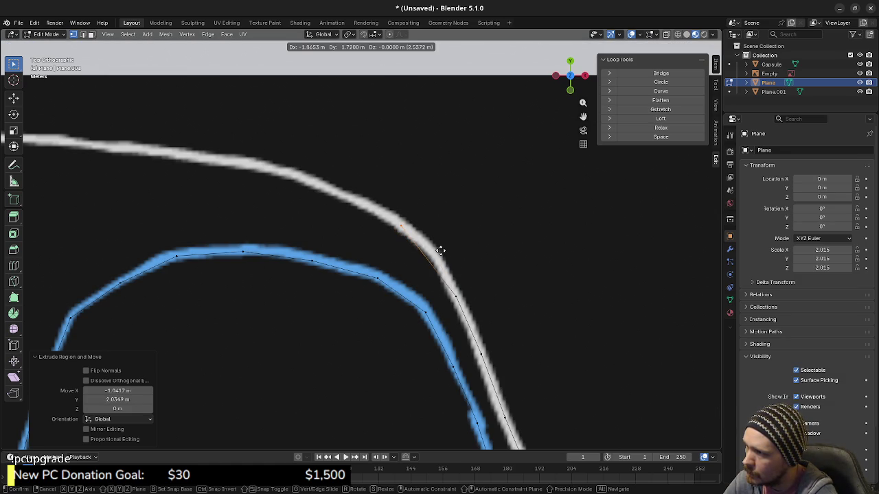
click(440, 251)
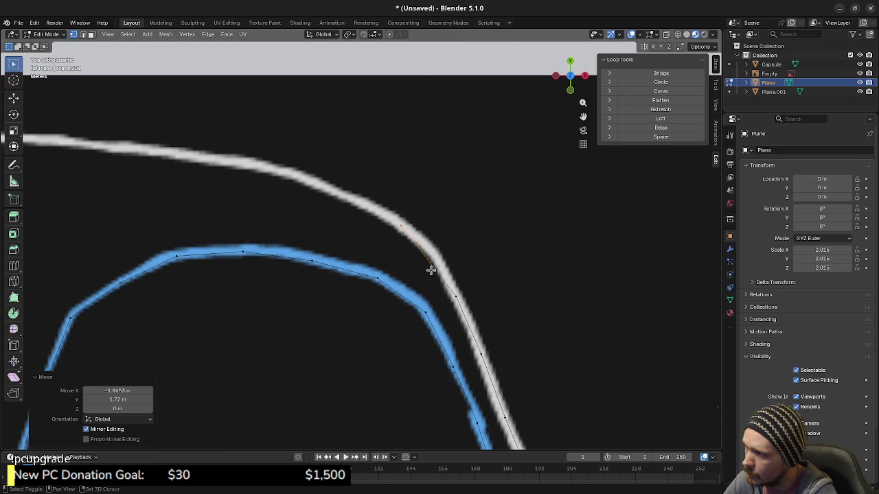
Reposition the end vertex onto the line and extrude a last vertex toward the left.
shift+middle_drag(435, 267, 486, 308)
key(g)
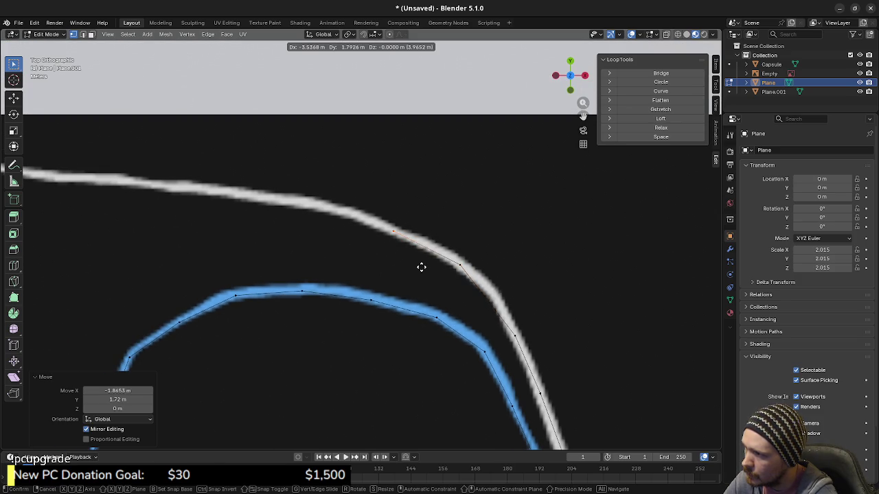
click(421, 267)
shift+middle_drag(377, 291, 474, 304)
key(e)
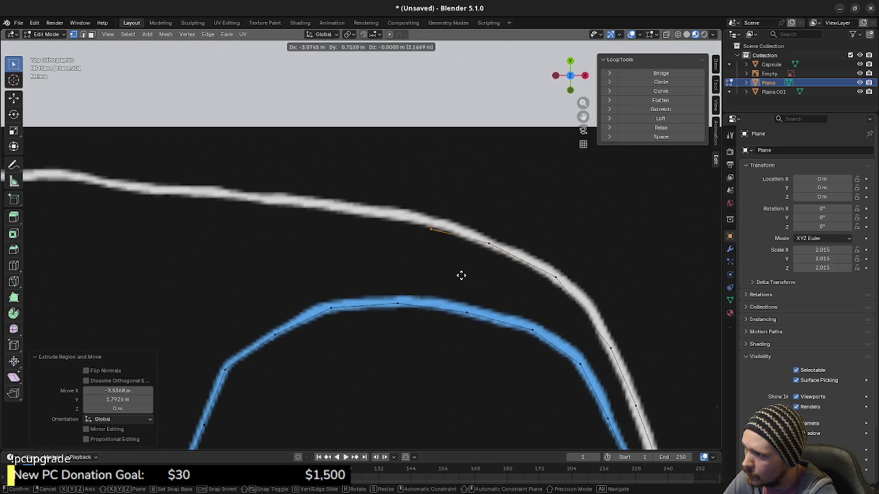
shift+middle_drag(449, 265, 499, 300)
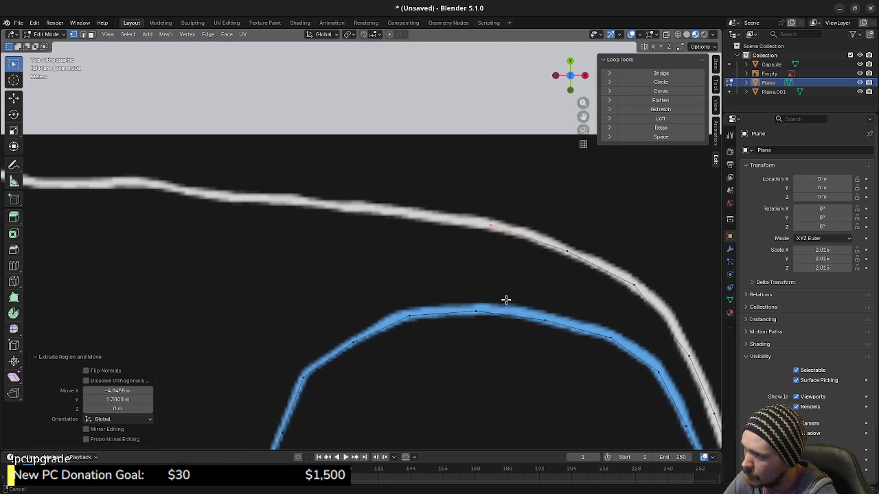
click(431, 270)
mouse_move(462, 224)
middle_down()
mouse_move(478, 267)
mouse_move(467, 339)
mouse_move(414, 360)
middle_up()
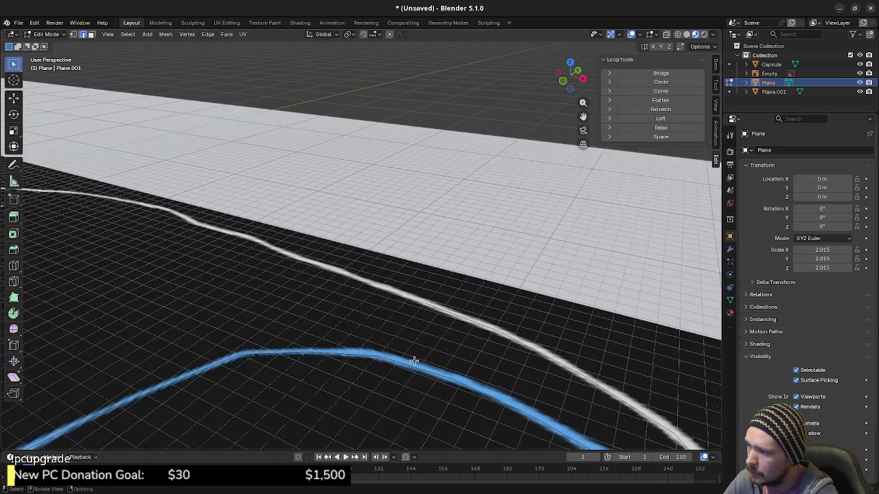
Hide the reference map and select several mesh faces beside the wall to inspect them.
click(860, 74)
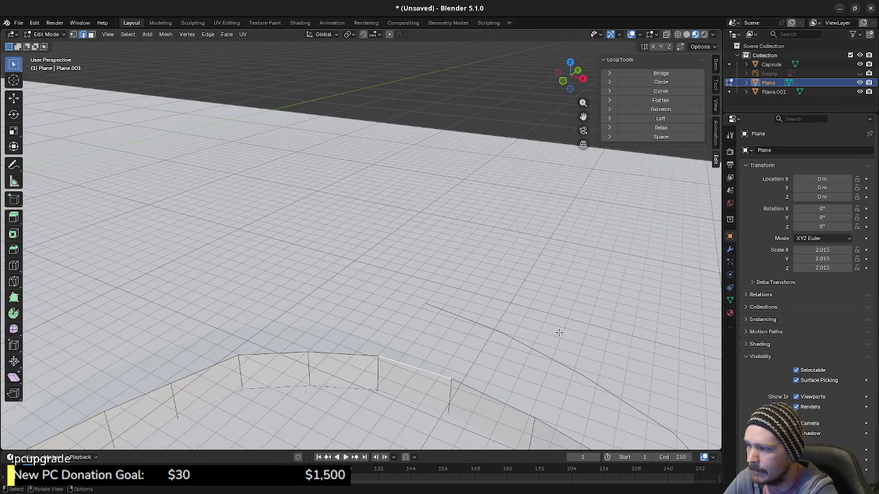
click(471, 317)
mouse_move(544, 357)
middle_down()
mouse_move(559, 304)
mouse_move(522, 267)
middle_up()
click(519, 261)
click(560, 328)
click(604, 323)
mouse_move(604, 326)
middle_down()
mouse_move(406, 286)
mouse_move(560, 267)
mouse_move(382, 296)
middle_up()
Select the wall's top faces and side faces while orbiting around it.
click(415, 308)
click(435, 335)
click(439, 313)
click(512, 381)
click(589, 383)
click(611, 382)
mouse_move(611, 382)
middle_down()
mouse_move(412, 309)
mouse_move(469, 311)
mouse_move(496, 349)
mouse_move(412, 304)
mouse_move(384, 334)
mouse_move(377, 318)
mouse_move(384, 317)
mouse_move(335, 284)
mouse_move(337, 262)
middle_up()
click(377, 278)
click(393, 265)
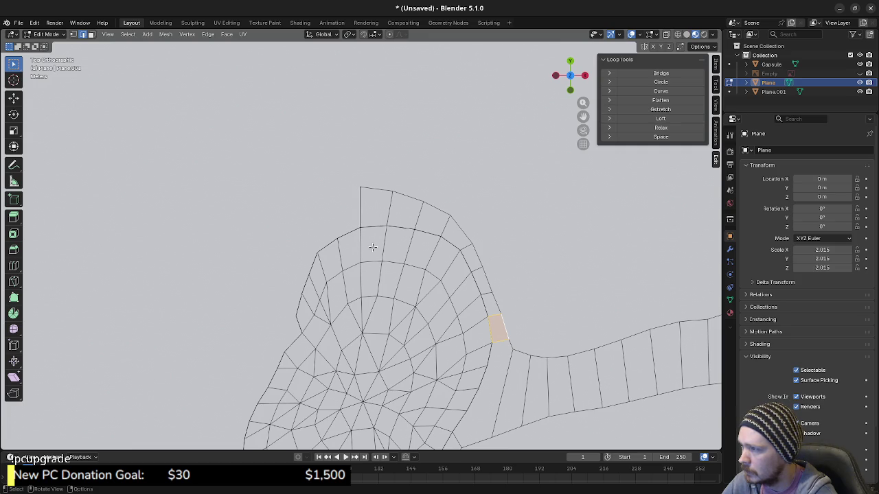
Unhide the reference map, pan around the road loop, and zoom into its top band.
shift+middle_drag(370, 236, 401, 238)
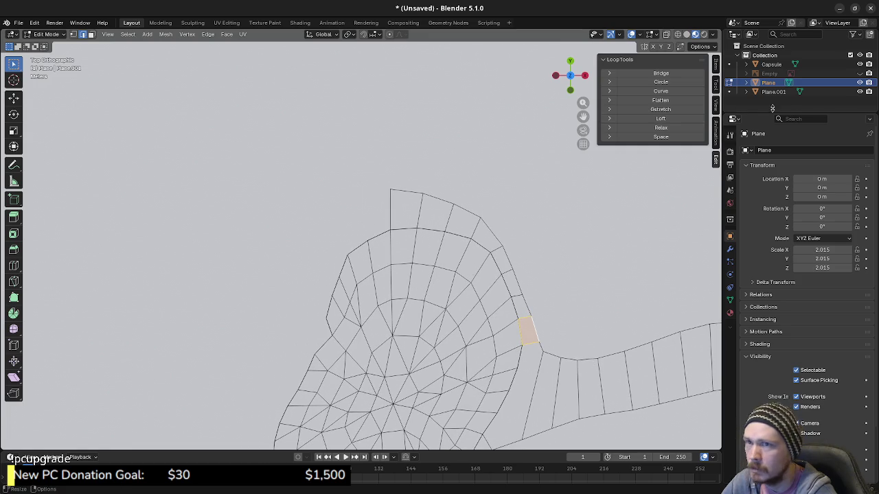
click(859, 74)
shift+middle_drag(379, 280, 434, 173)
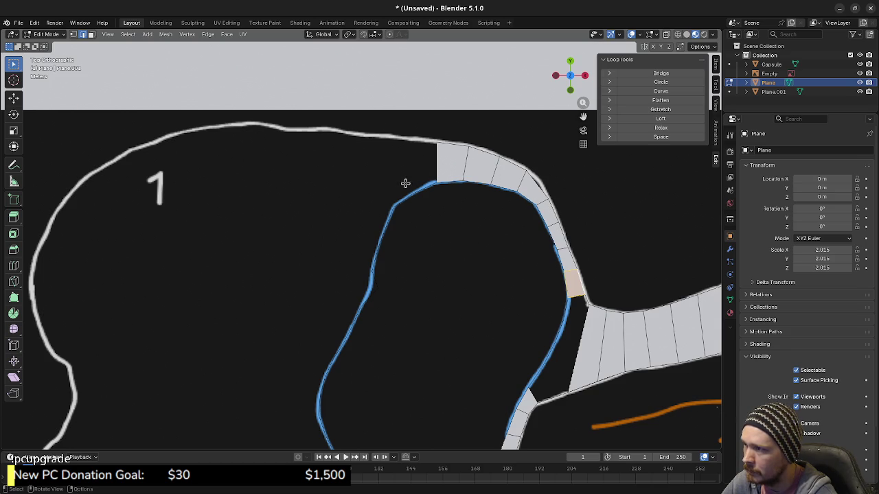
shift+middle_drag(412, 348, 458, 221)
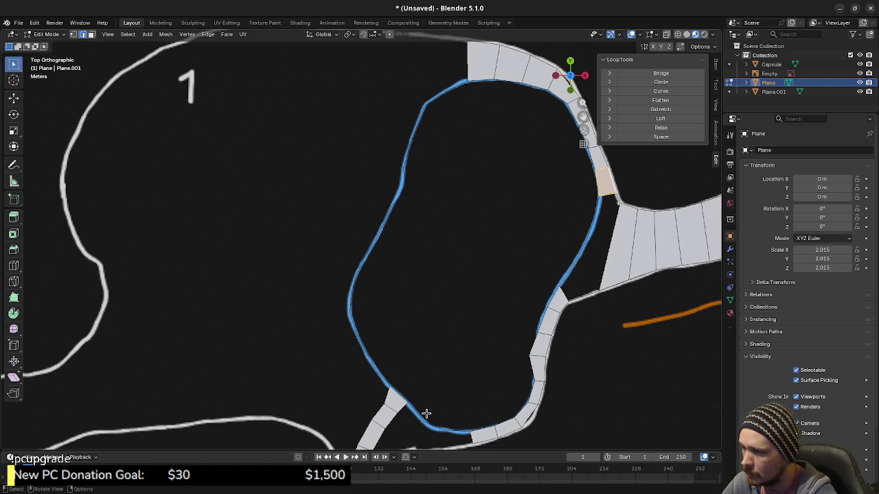
shift+middle_drag(429, 412, 464, 313)
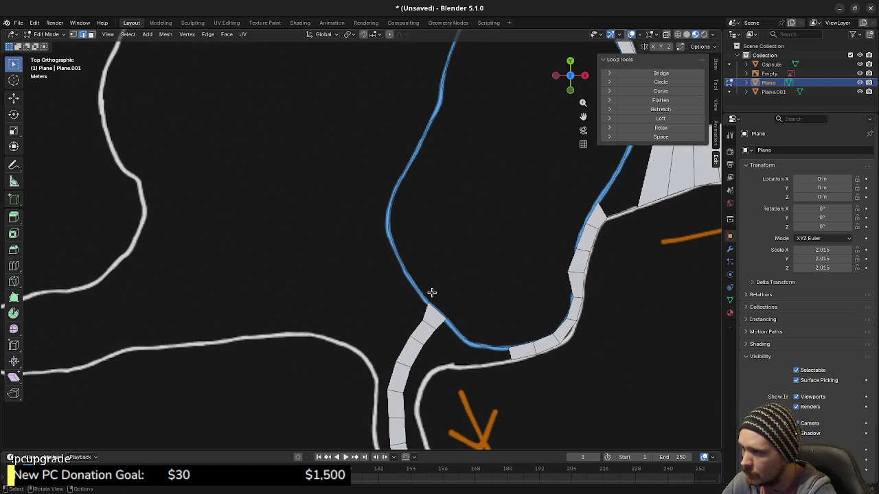
ctrl+middle_drag(455, 163, 392, 364)
ctrl+middle_drag(467, 218, 388, 292)
Vertex-slide the strip's end vertex and the next upper band vertex into place.
key(shift+v)
click(506, 260)
click(433, 219)
key(shift+v)
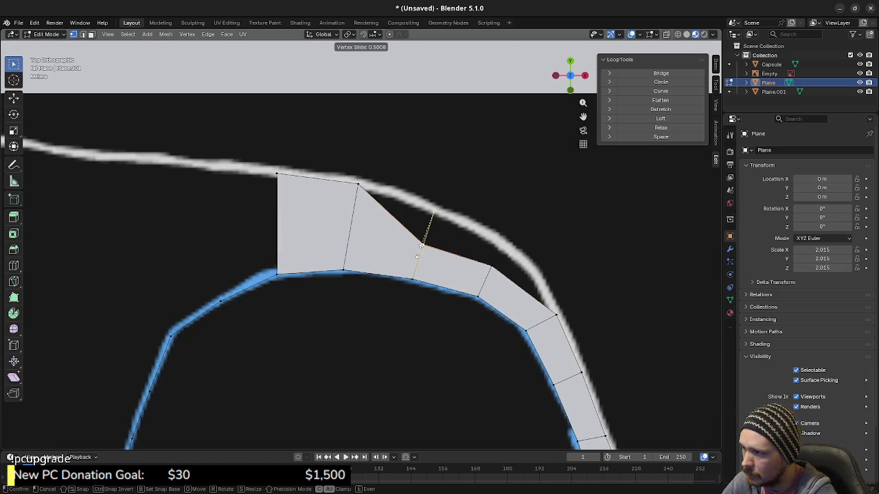
click(417, 256)
Slide the remaining upper band vertices down their edges, evening the band along the blue line.
click(358, 185)
key(shift+v)
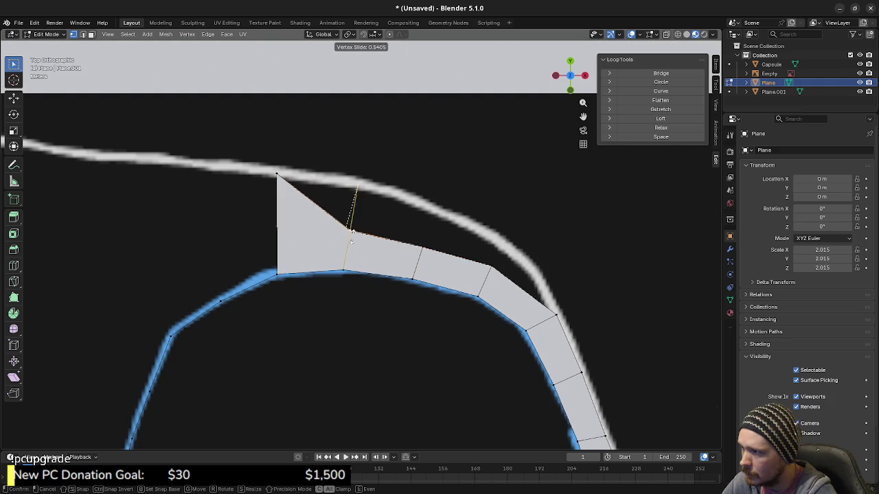
click(350, 245)
click(279, 177)
key(shift+v)
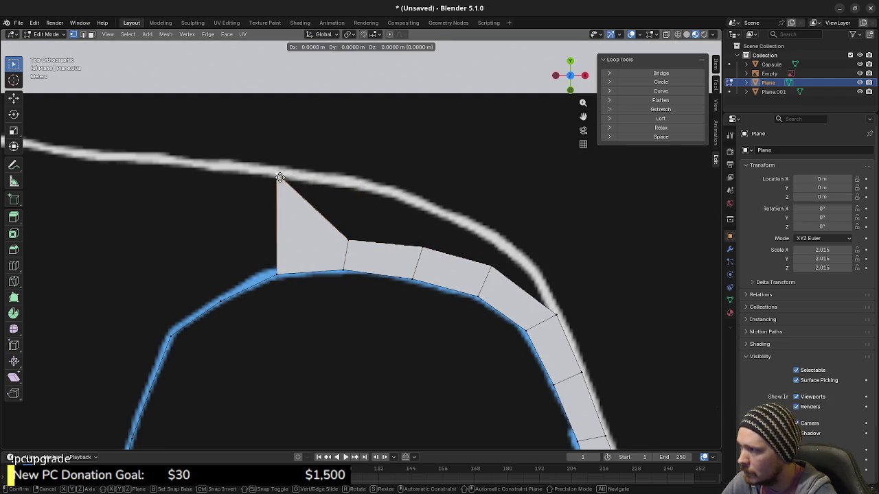
click(280, 242)
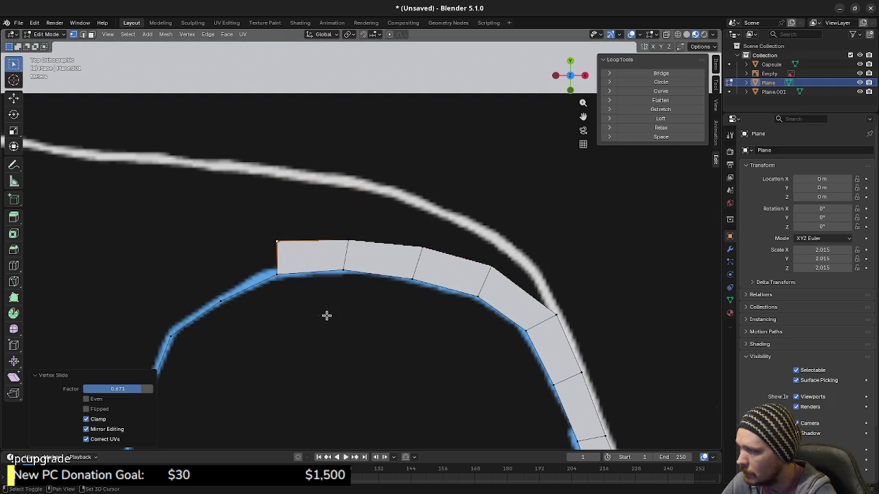
shift+middle_drag(312, 318, 455, 302)
click(409, 225)
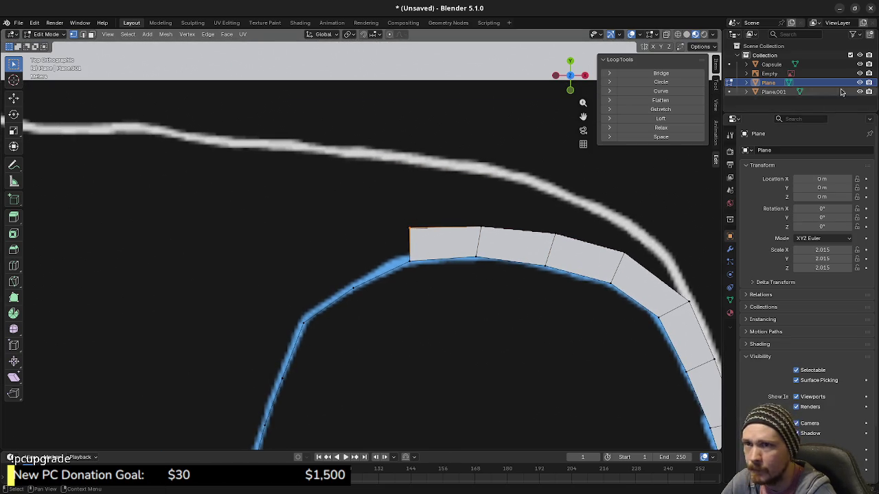
shift+middle_drag(553, 254, 632, 233)
Extrude a chain of vertices from the upper strip's end down along the blue track line.
key(e)
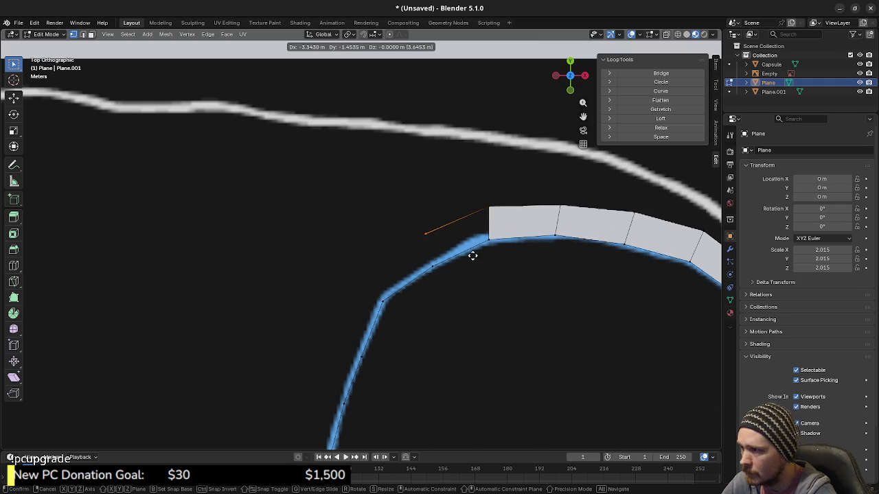
click(467, 258)
key(e)
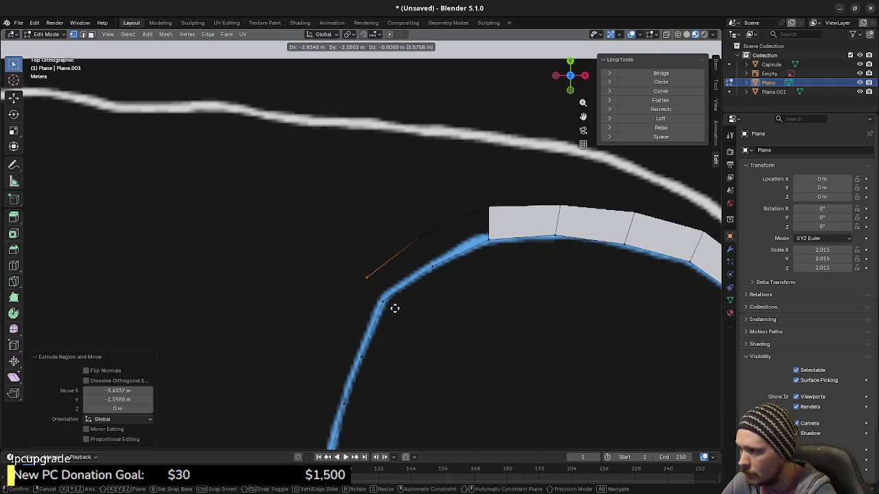
click(386, 317)
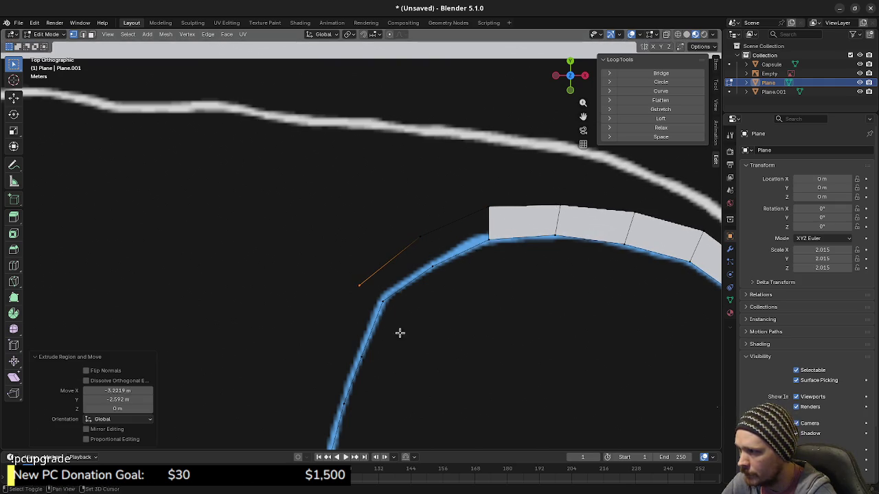
shift+middle_drag(387, 335, 490, 258)
key(e)
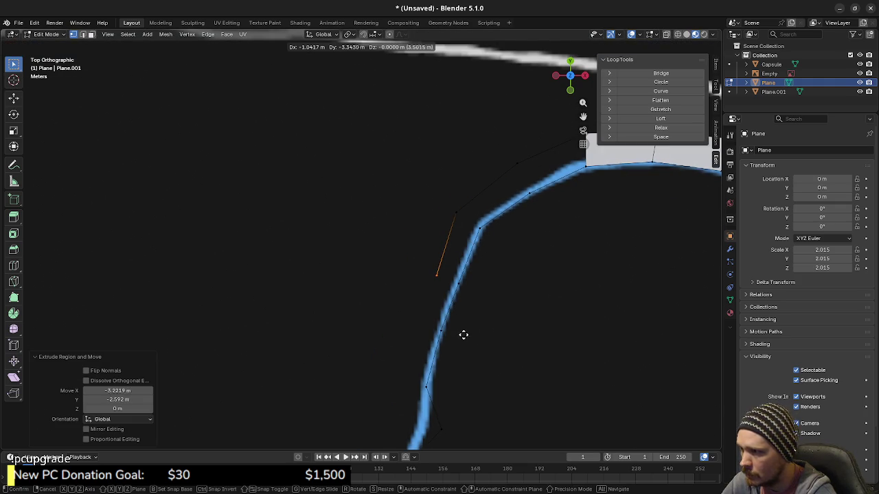
click(462, 337)
key(e)
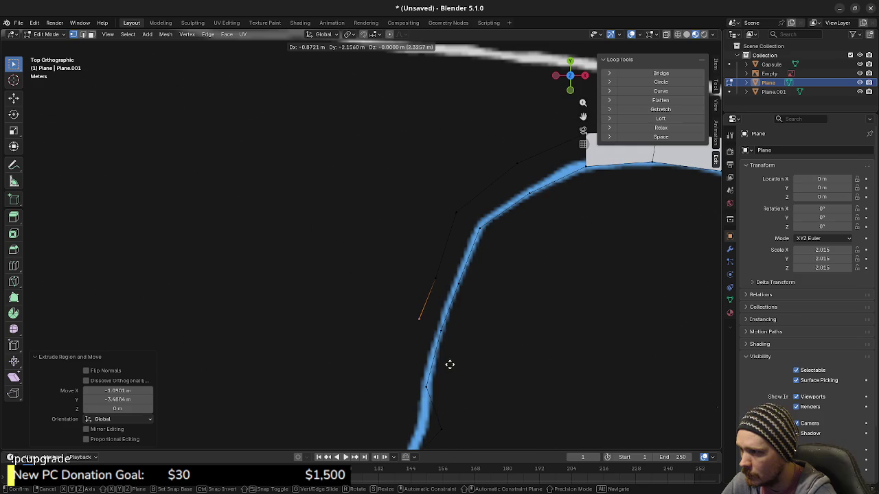
shift+middle_drag(467, 373, 458, 277)
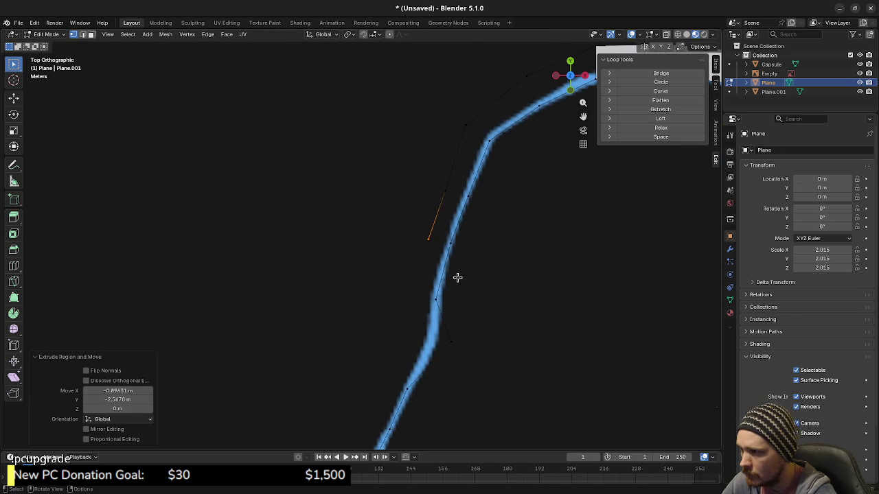
click(438, 332)
shift+middle_drag(468, 359, 465, 296)
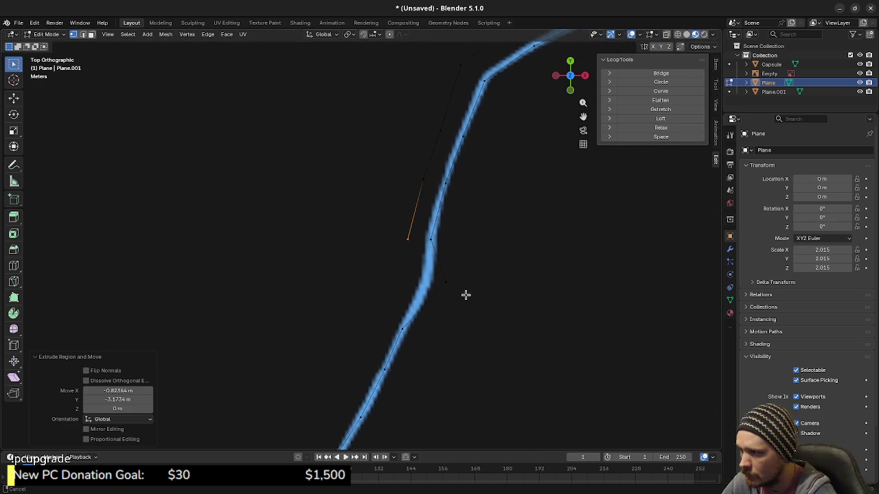
key(e)
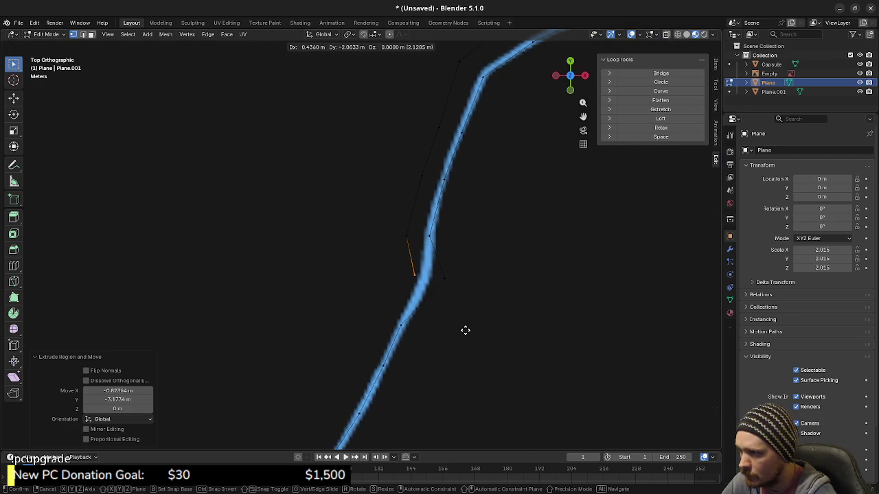
click(465, 330)
key(e)
click(433, 369)
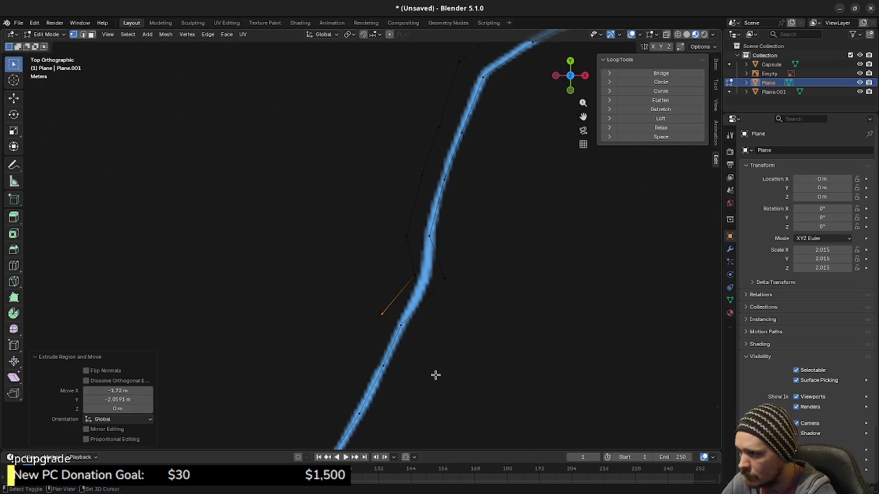
Continue the extruded edge chain further down the blue track line.
shift+middle_drag(436, 373, 506, 302)
key(e)
click(484, 348)
key(e)
click(464, 395)
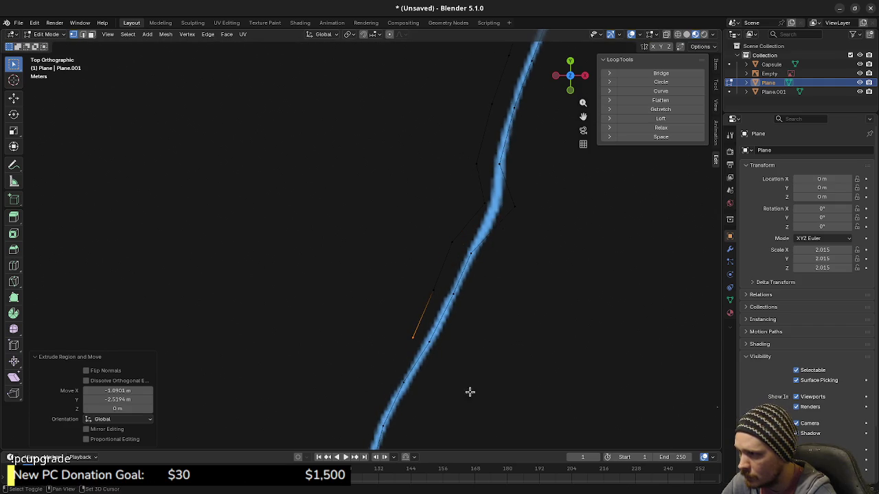
shift+middle_drag(465, 396, 491, 298)
key(e)
click(462, 336)
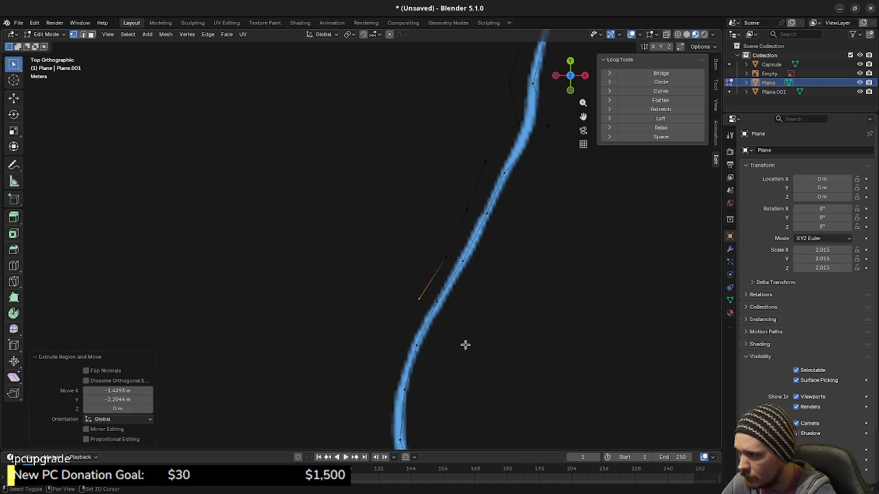
shift+middle_drag(461, 337, 506, 286)
key(e)
click(475, 323)
key(e)
click(460, 372)
Follow the blue line around its bend until the chain reaches the lower road strip.
shift+middle_drag(460, 372, 444, 284)
key(e)
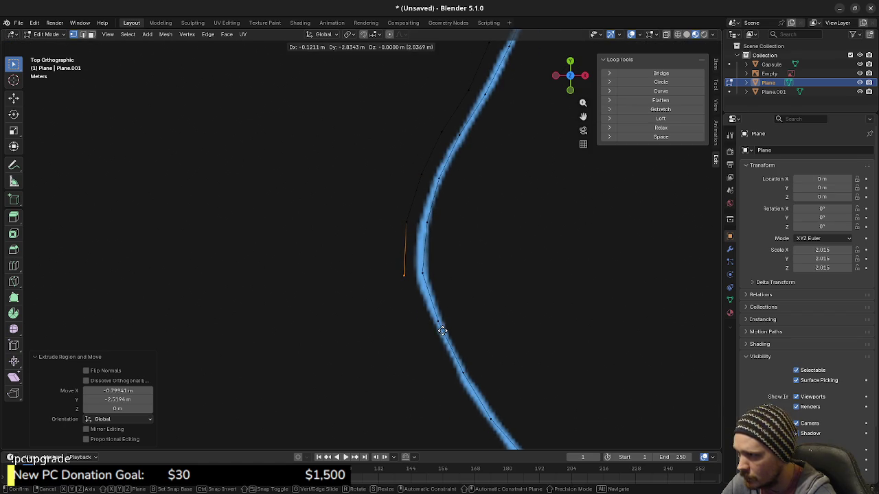
click(442, 331)
shift+middle_drag(443, 331, 432, 266)
key(e)
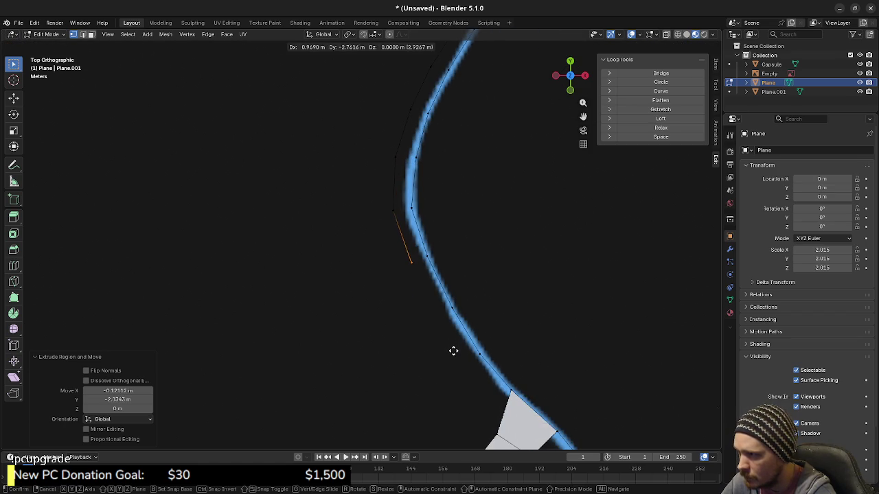
click(451, 350)
key(e)
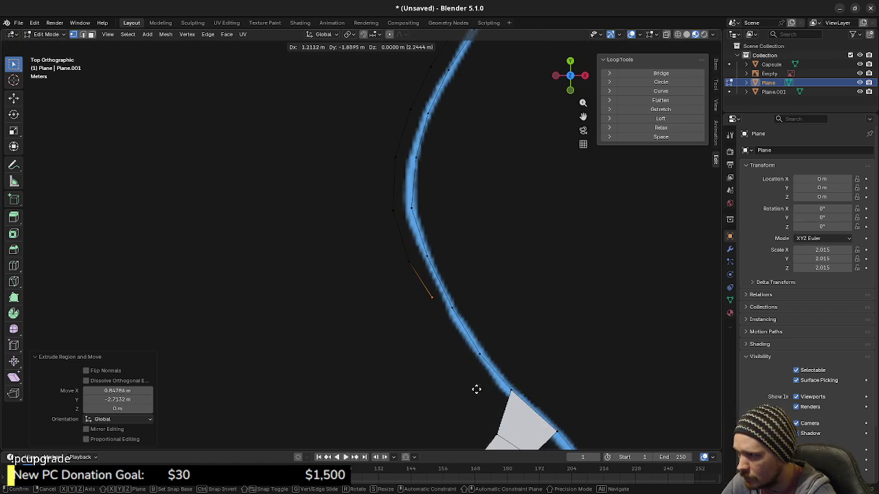
click(477, 406)
shift+middle_drag(476, 406, 453, 320)
key(e)
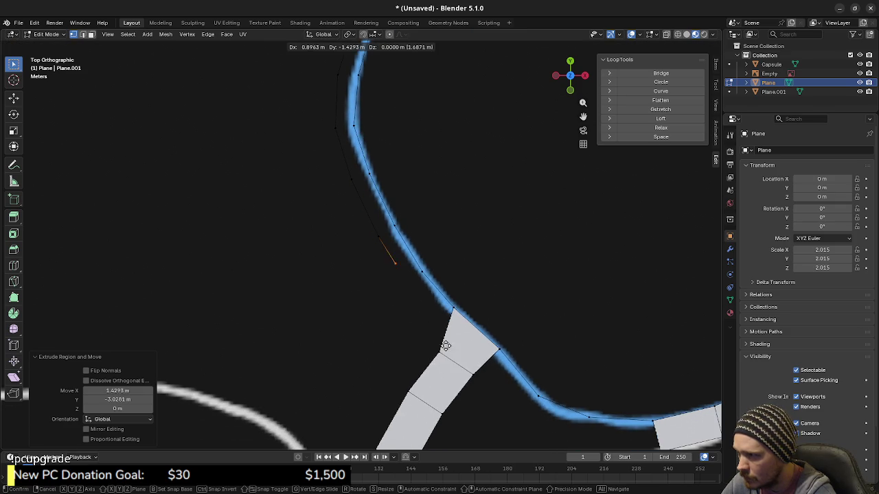
click(500, 349)
shift+middle_drag(501, 349, 483, 296)
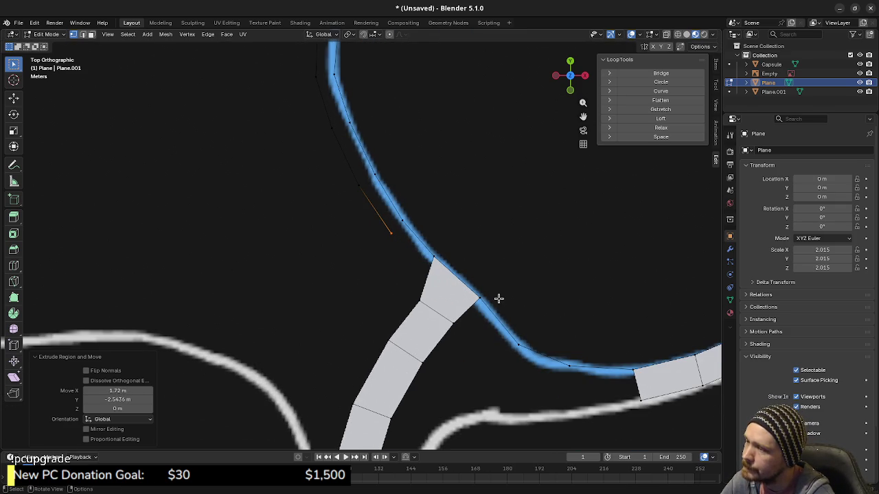
Cancel the extra extrusion and delete the stray vertex.
key(e)
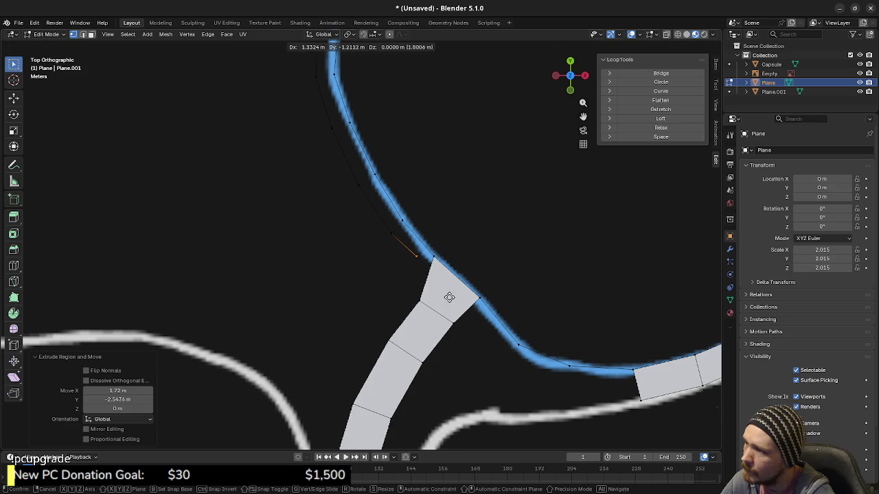
right_click(453, 302)
key(x)
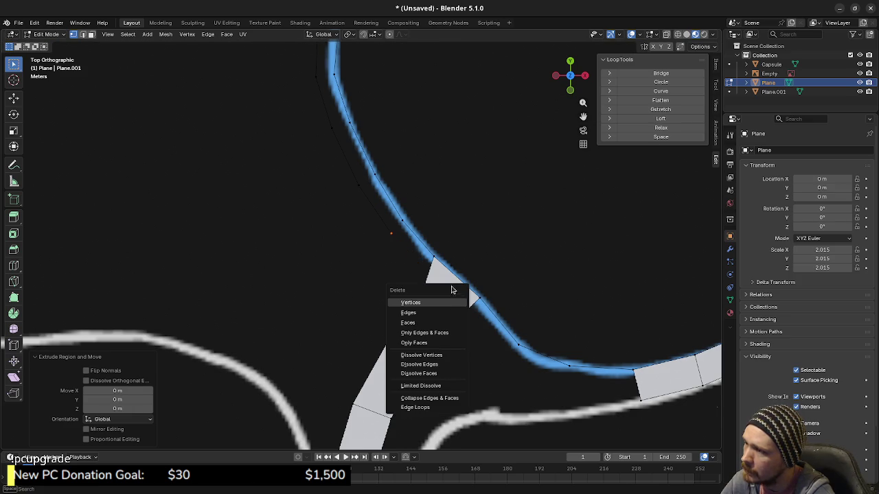
click(445, 303)
Select the lower strip's end vertex and extend two vertices left along the white track line.
shift+middle_drag(624, 373, 535, 346)
drag(536, 364, 561, 387)
key(g)
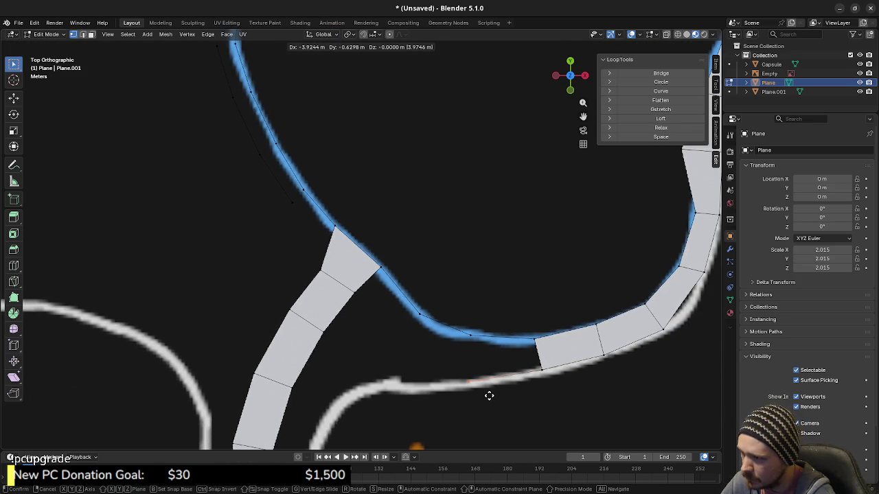
click(492, 394)
key(e)
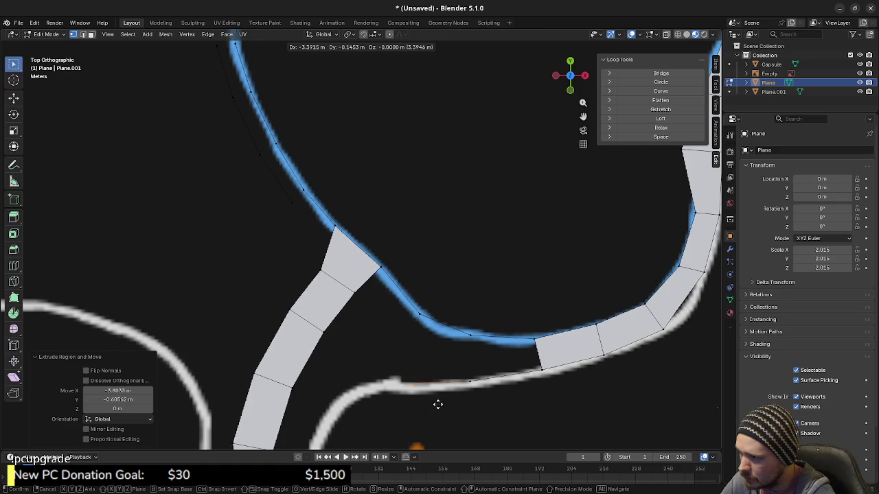
click(434, 405)
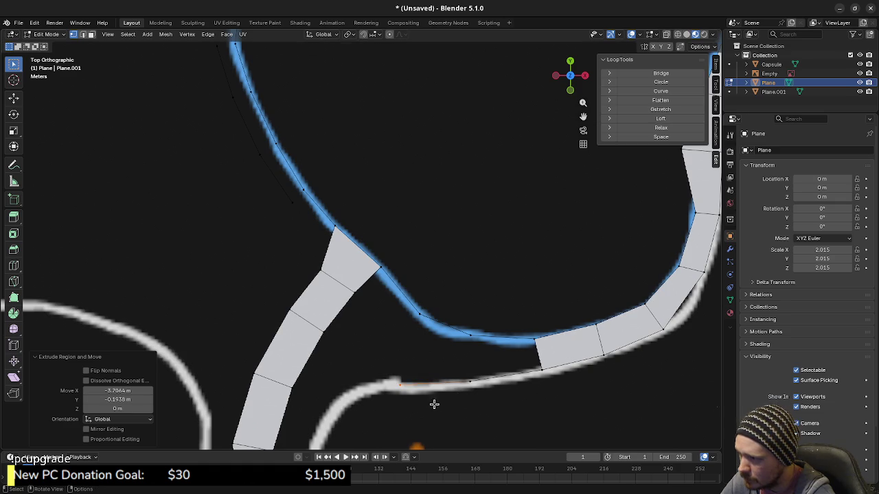
middle_drag(502, 382, 481, 329)
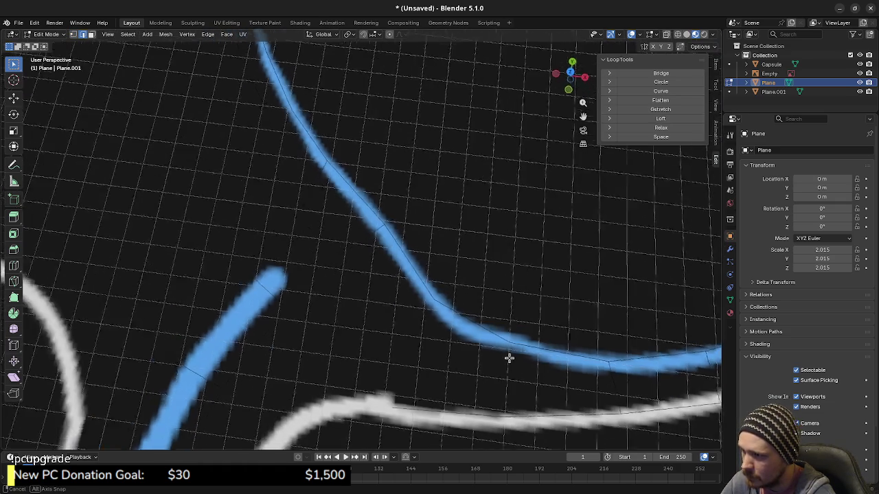
Hide the reference map image, undo the accidental upright extrusion, and select strip faces.
key(h)
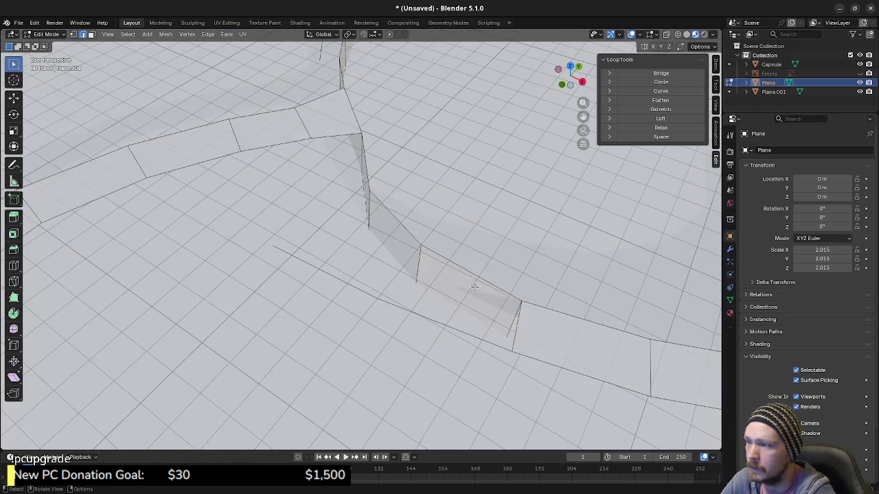
key(ctrl+z)
key(ctrl+z)
mouse_move(342, 278)
middle_down()
mouse_move(366, 330)
mouse_move(299, 289)
middle_up()
click(293, 258)
click(329, 230)
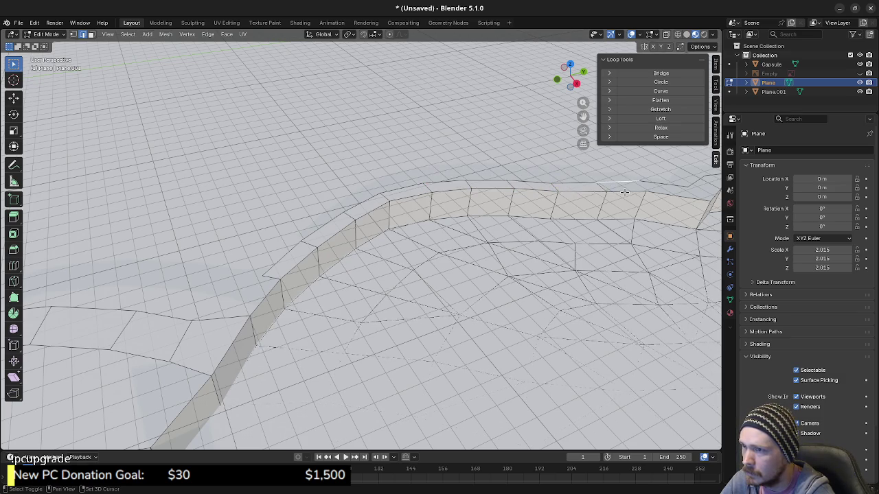
Inspect the whole road mesh outline, then show the reference map image again.
mouse_move(673, 196)
shift+middle_down()
mouse_move(485, 262)
mouse_move(464, 251)
shift+middle_up()
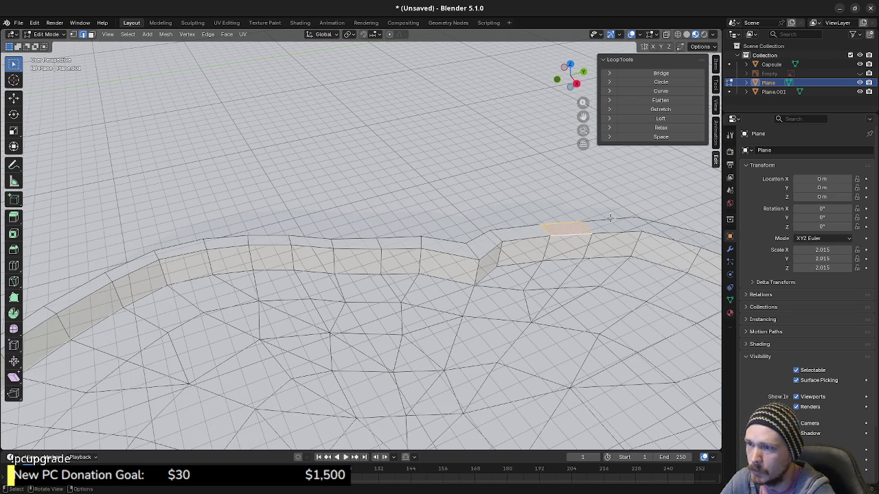
mouse_move(618, 232)
shift+middle_down()
mouse_move(569, 249)
mouse_move(506, 234)
shift+middle_up()
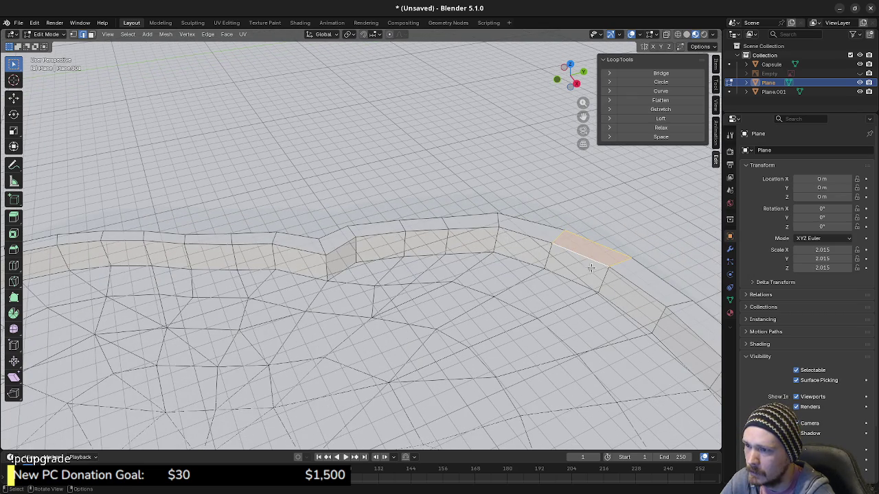
mouse_move(596, 295)
middle_down()
mouse_move(486, 317)
mouse_move(528, 348)
mouse_move(429, 281)
middle_up()
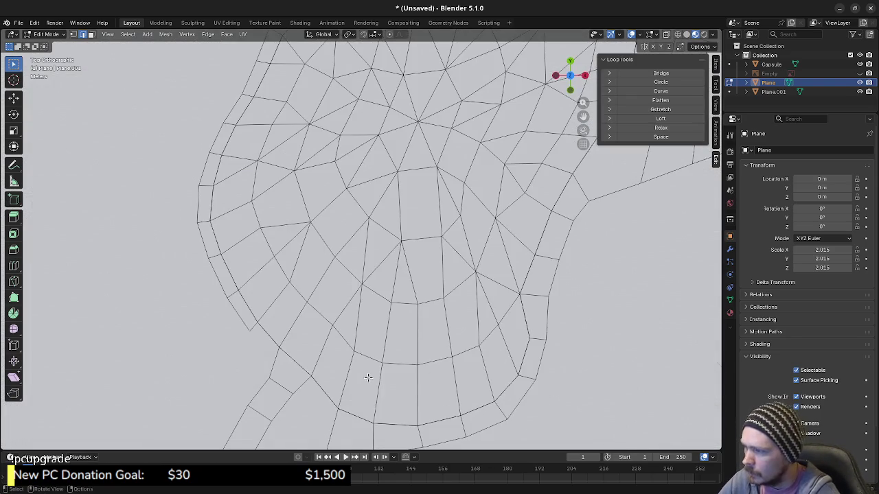
scroll(429, 281, down, 5)
click(860, 73)
scroll(474, 251, up, 1)
Slide two corner vertices along the strip's bottom and left edges.
scroll(404, 304, up, 1)
click(405, 305)
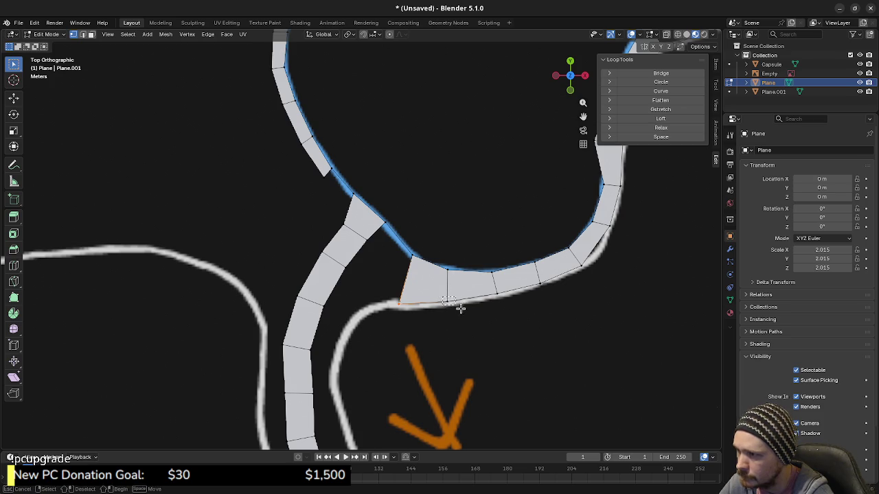
key(shift+v)
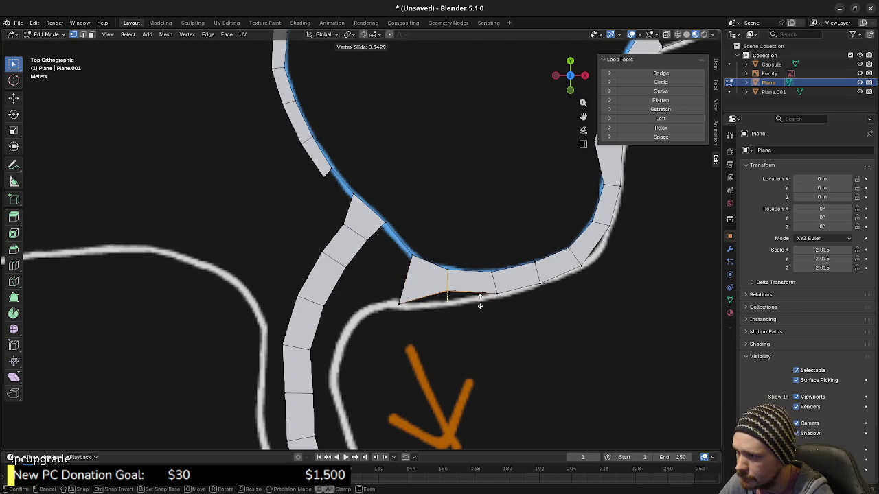
click(407, 302)
key(shift+v)
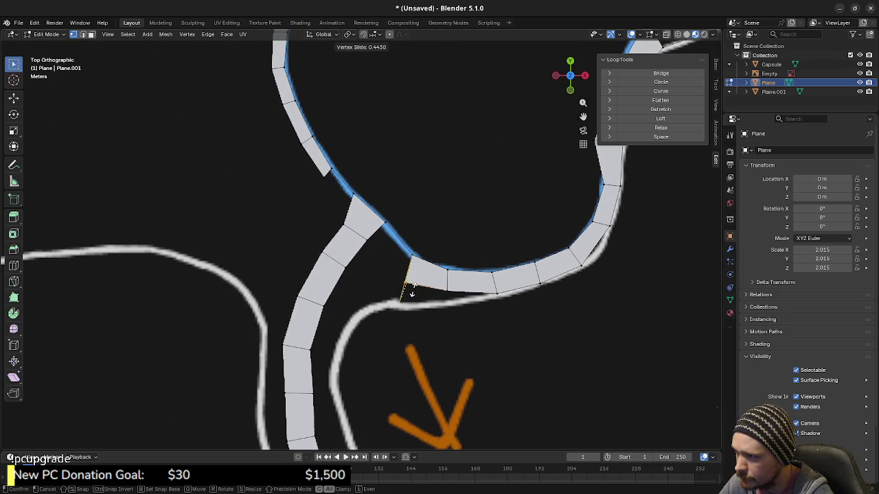
click(415, 290)
Move the upper outer-edge vertices onto the white track line.
shift+middle_drag(412, 199, 359, 291)
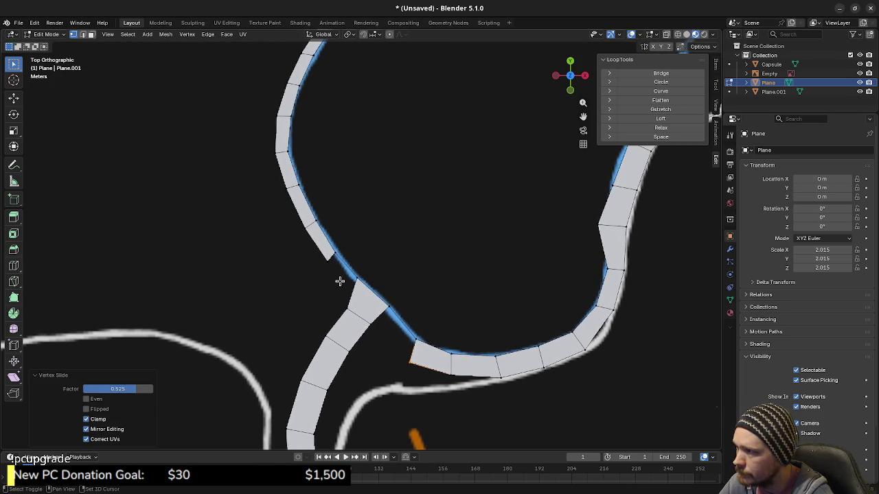
click(327, 264)
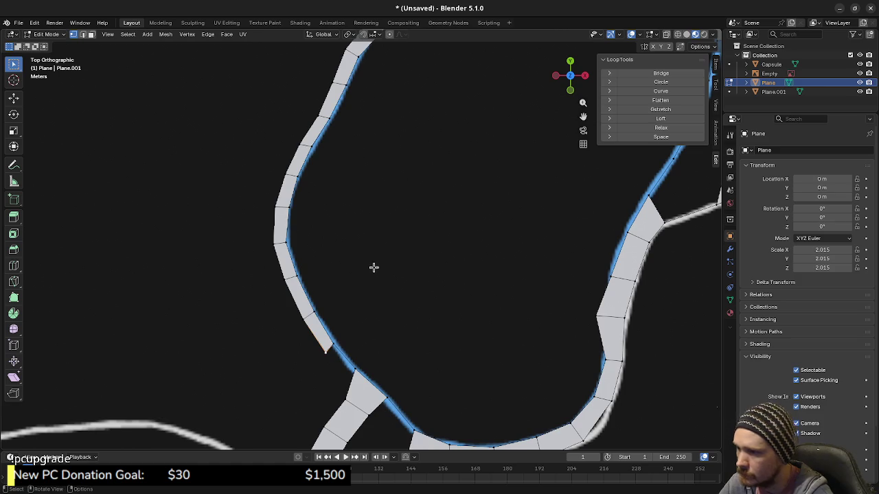
mouse_move(449, 238)
shift+middle_down()
mouse_move(438, 293)
mouse_move(402, 192)
shift+middle_up()
key(g)
click(378, 155)
click(351, 186)
key(g)
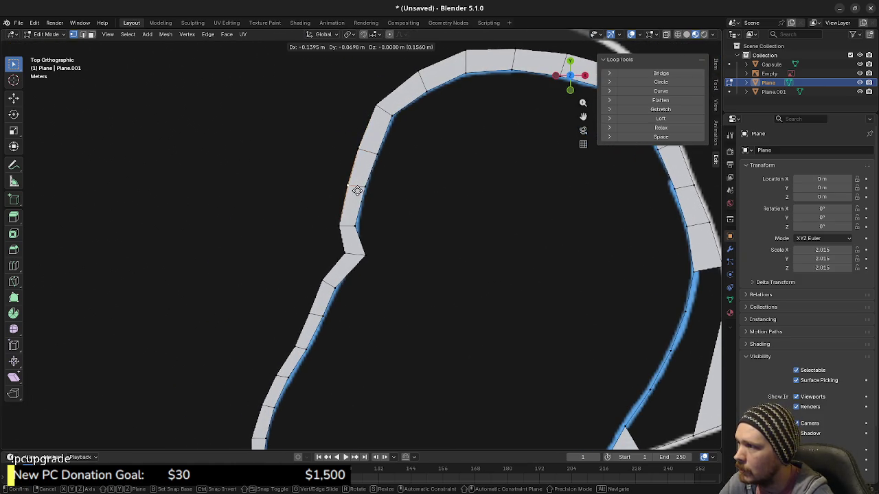
click(342, 221)
key(g)
click(335, 227)
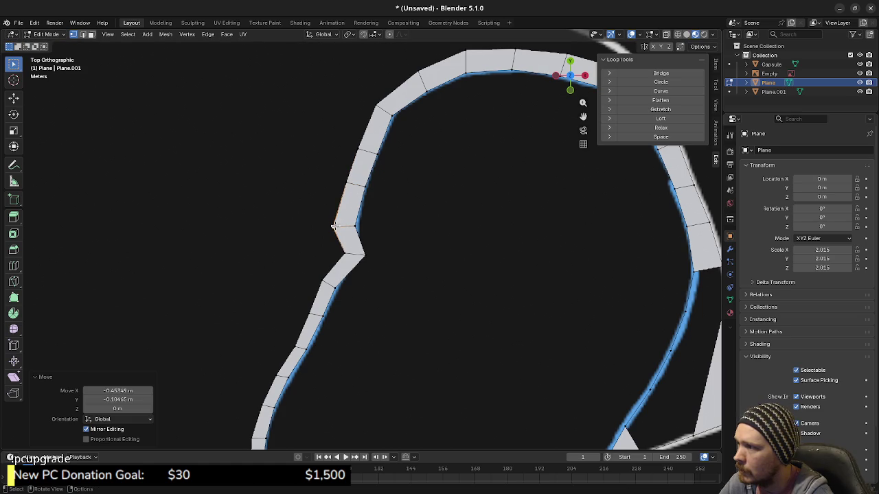
key(g)
click(320, 280)
Centre on each following outer vertex and reposition it onto the track edge.
key(KP_Decimal)
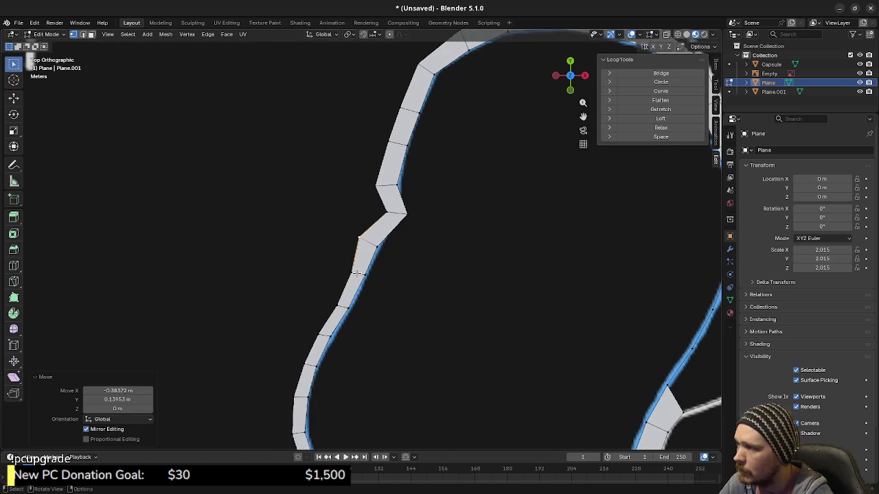
key(g)
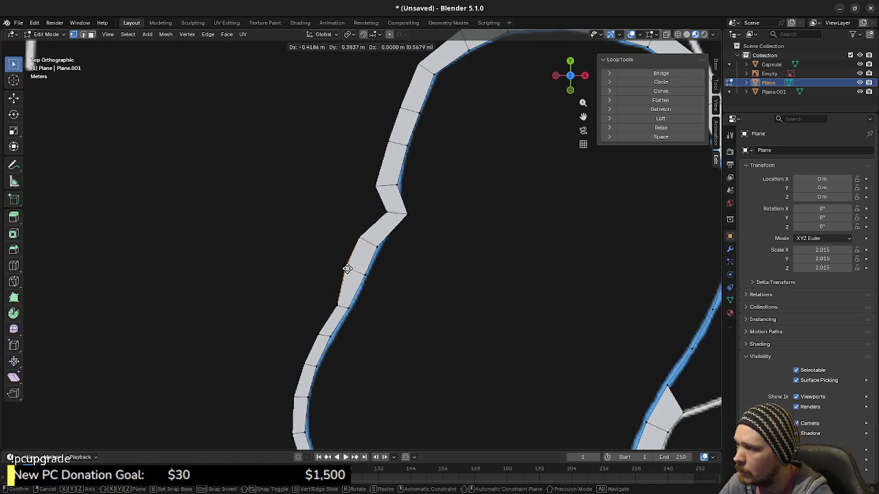
click(348, 269)
key(KP_Decimal)
key(g)
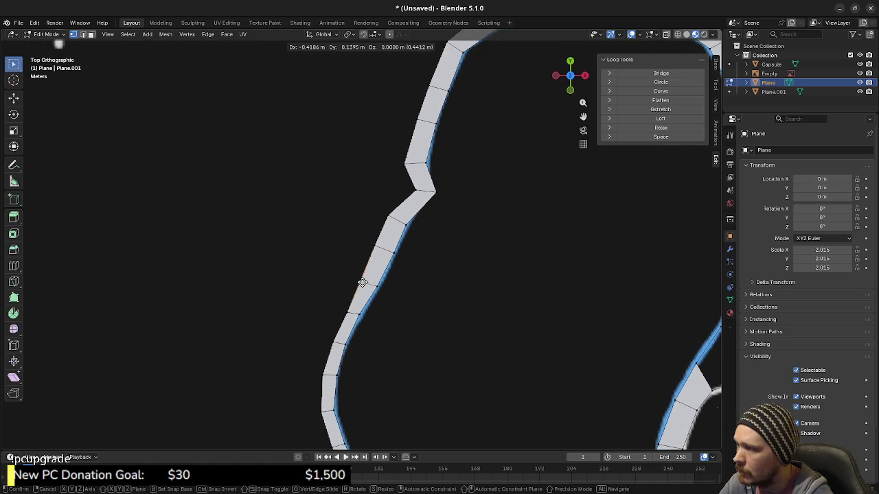
click(360, 281)
key(KP_Decimal)
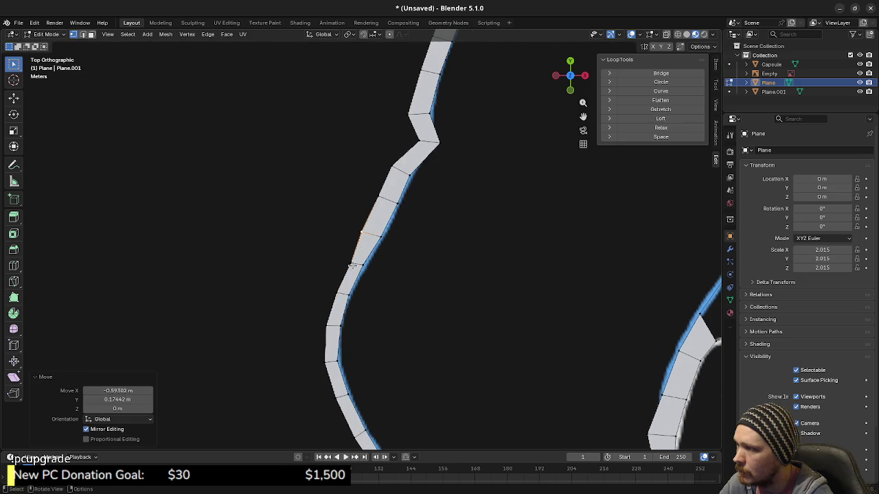
key(g)
click(351, 267)
key(KP_Decimal)
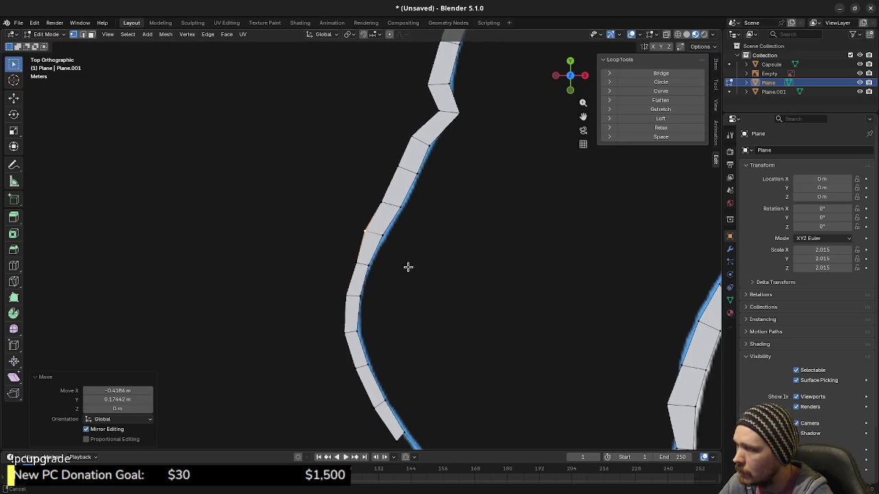
key(g)
click(350, 265)
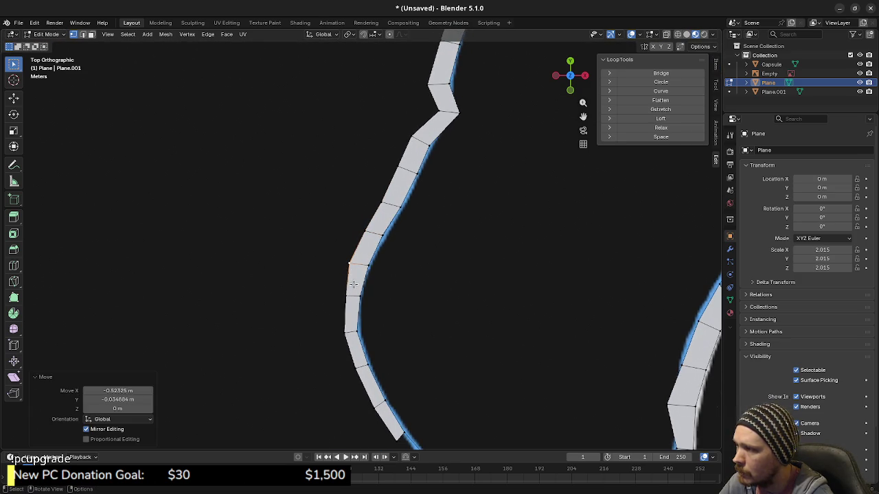
key(g)
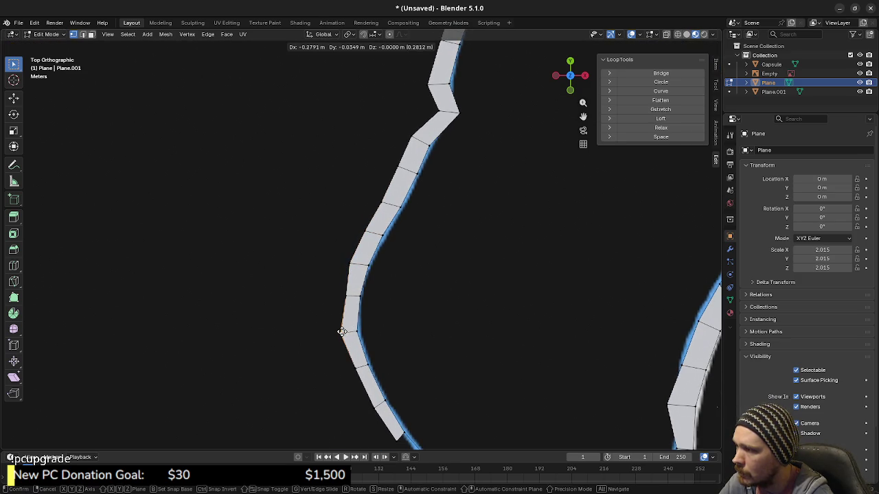
click(342, 330)
Reposition the next stretch of outer vertices along the track line.
shift+scroll(408, 324, down, 2)
key(g)
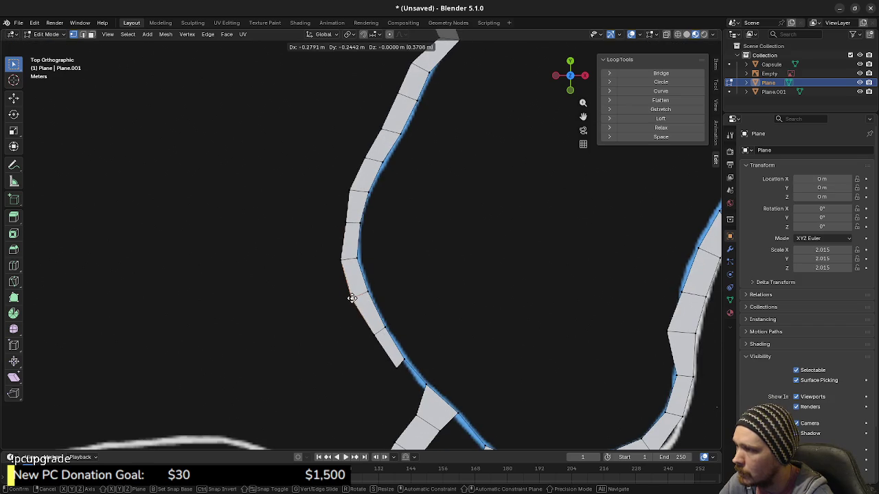
click(348, 300)
key(g)
click(369, 332)
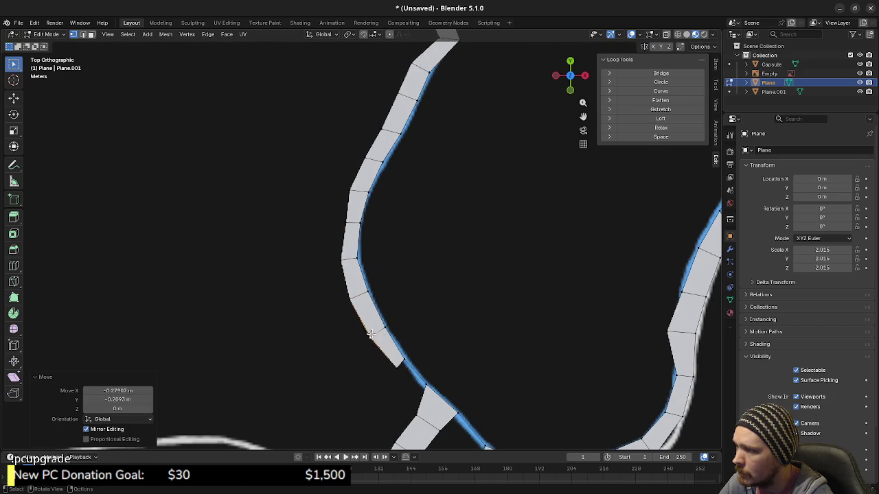
key(g)
click(394, 370)
mouse_move(483, 343)
shift+middle_down()
mouse_move(445, 266)
mouse_move(481, 327)
shift+middle_up()
key(g)
click(371, 328)
key(g)
click(362, 302)
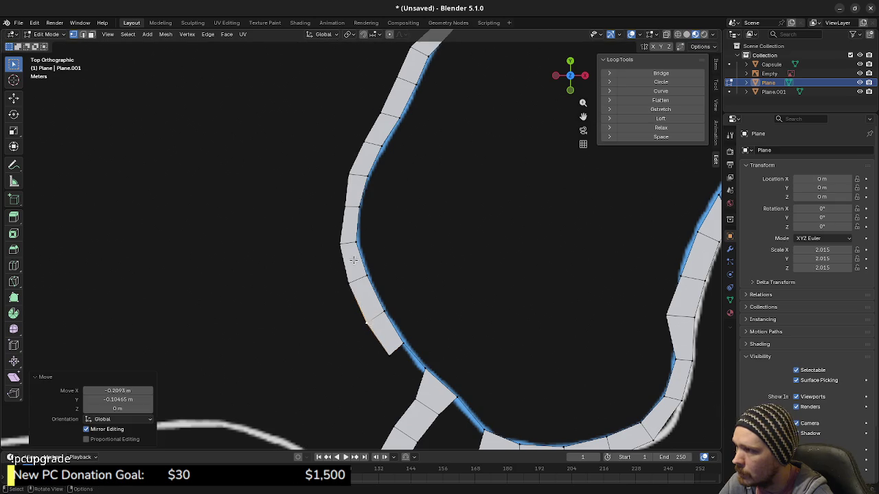
Adjust vertices on the lower curve, moving one by X 0.174 m, Y -0.035 m to smooth the kink.
shift+middle_drag(353, 261, 357, 313)
click(349, 263)
key(g)
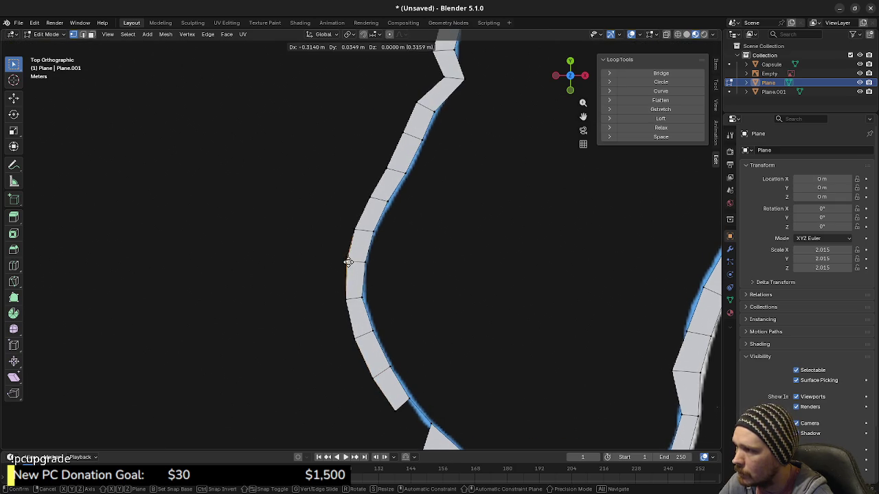
click(347, 262)
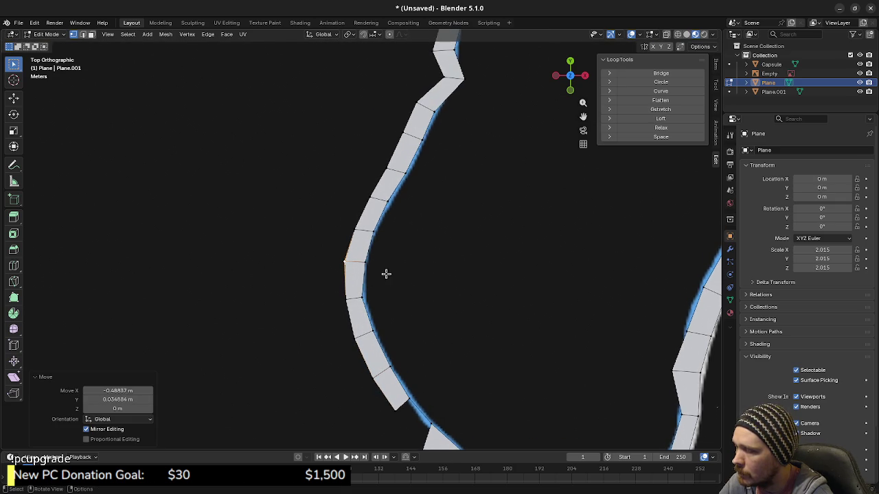
click(343, 300)
key(g)
click(340, 305)
click(348, 262)
key(g)
click(388, 247)
mouse_move(388, 247)
shift+middle_down()
mouse_move(495, 276)
mouse_move(467, 252)
mouse_move(508, 210)
mouse_move(512, 192)
mouse_move(486, 258)
shift+middle_up()
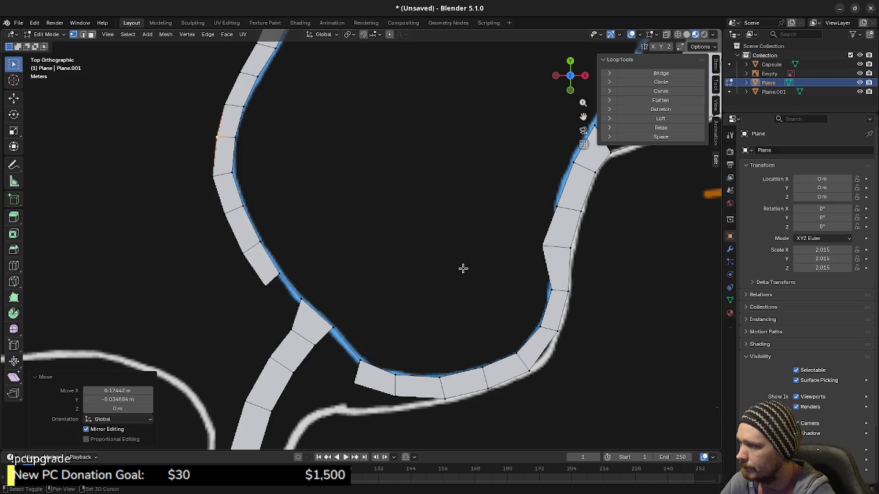
mouse_move(462, 267)
shift+middle_down()
mouse_move(447, 310)
mouse_move(365, 355)
mouse_move(511, 308)
mouse_move(426, 310)
mouse_move(505, 308)
shift+middle_up()
mouse_move(503, 255)
shift+middle_down()
mouse_move(488, 226)
mouse_move(487, 270)
shift+middle_up()
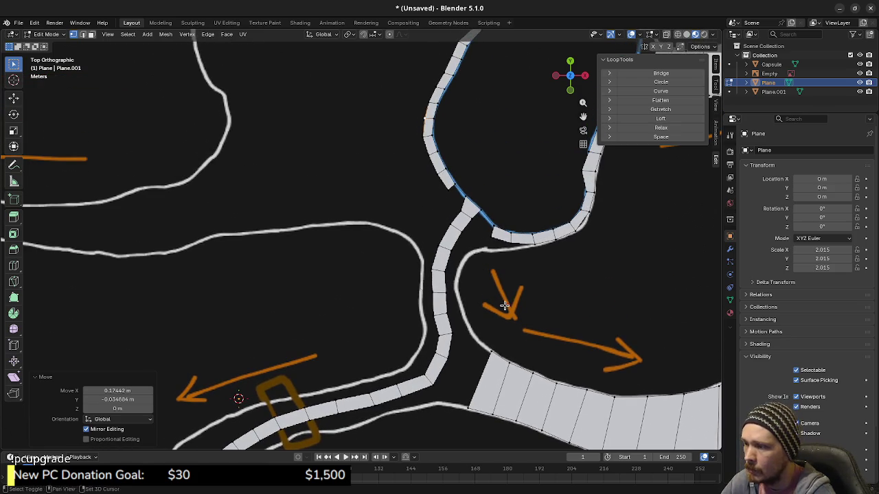
shift+middle_drag(505, 306, 382, 268)
shift+middle_drag(520, 290, 487, 291)
scroll(364, 247, down, 3)
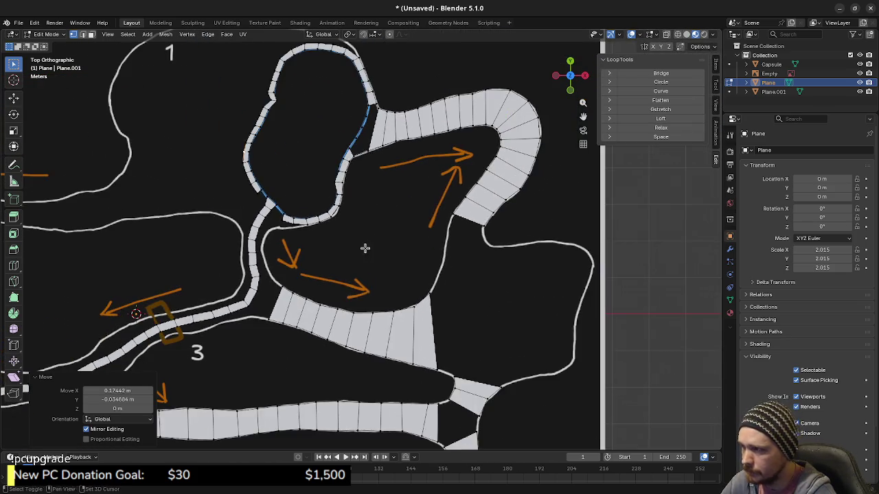
shift+middle_drag(364, 247, 599, 241)
shift+middle_drag(399, 261, 510, 246)
mouse_move(385, 299)
shift+middle_down()
mouse_move(412, 279)
mouse_move(464, 265)
mouse_move(414, 271)
shift+middle_up()
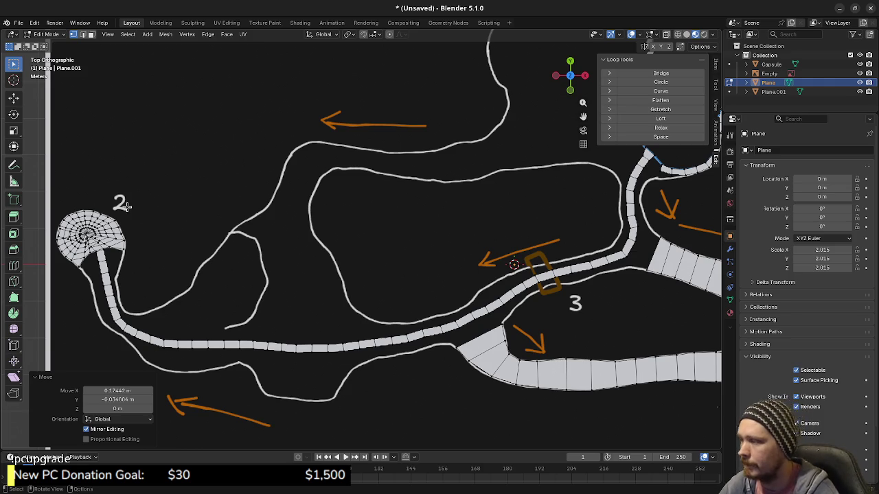
click(556, 376)
Duplicate the road face onto the untraced track section and zoom in on the copy.
key(shift+d)
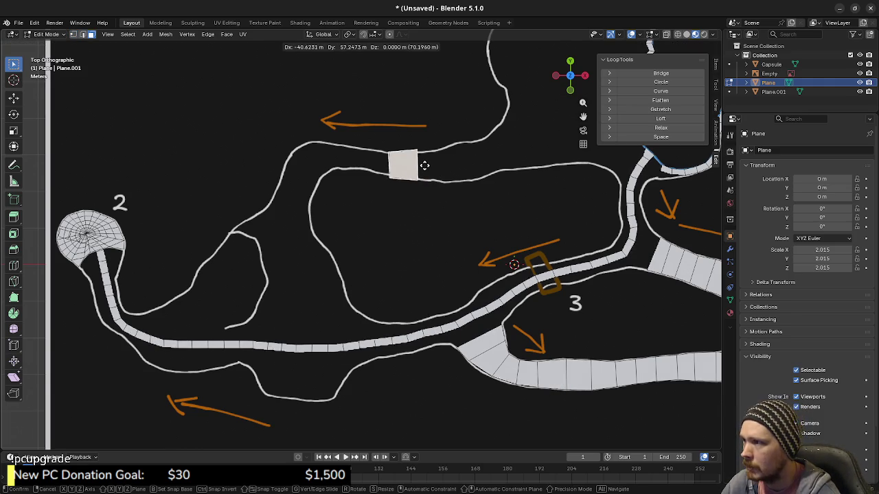
click(422, 168)
scroll(422, 179, up, 3)
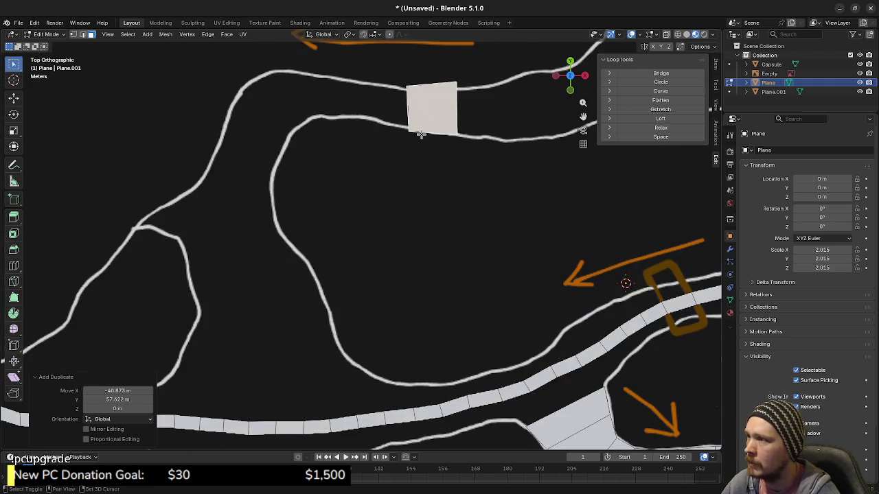
shift+middle_drag(418, 131, 357, 257)
scroll(376, 262, up, 4)
click(375, 263)
Fit the copied square's four corners between the upper and lower white track lines.
click(336, 273)
key(g)
click(333, 265)
click(328, 180)
key(g)
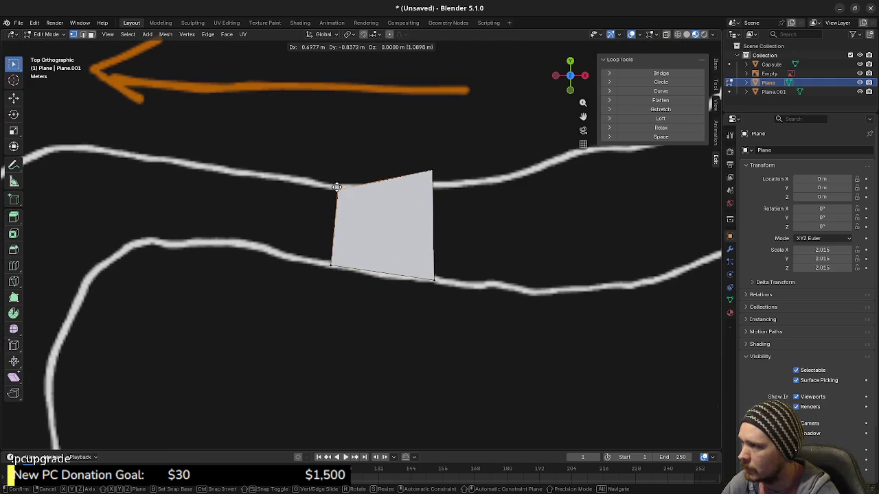
click(338, 185)
click(433, 172)
key(g)
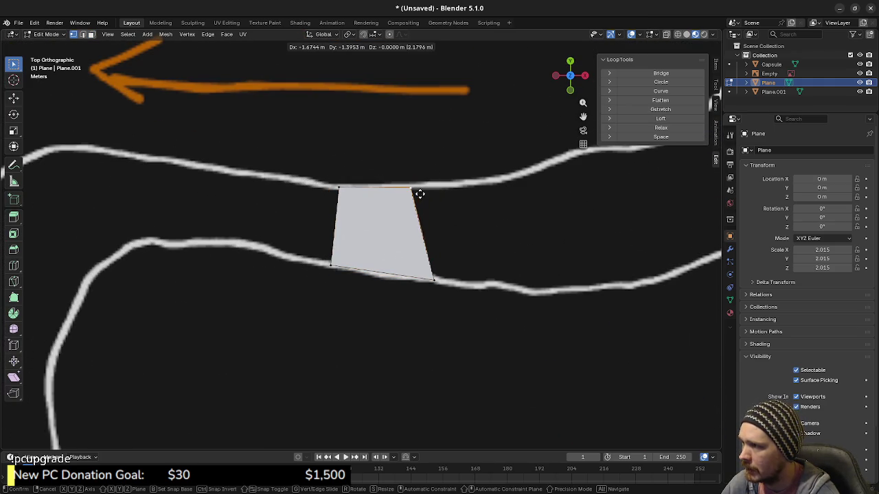
click(410, 189)
shift+click(432, 279)
key(g)
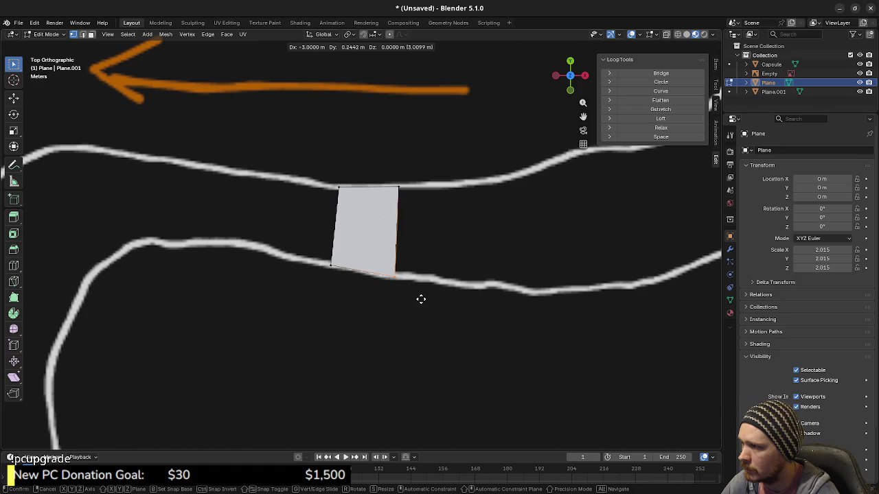
click(414, 295)
Extrude the quad's right edge into a new face and place it between the track lines.
scroll(451, 300, down, 3)
mouse_move(504, 334)
shift+middle_down()
mouse_move(434, 214)
mouse_move(427, 159)
mouse_move(473, 284)
shift+middle_up()
drag(329, 170, 373, 247)
key(e)
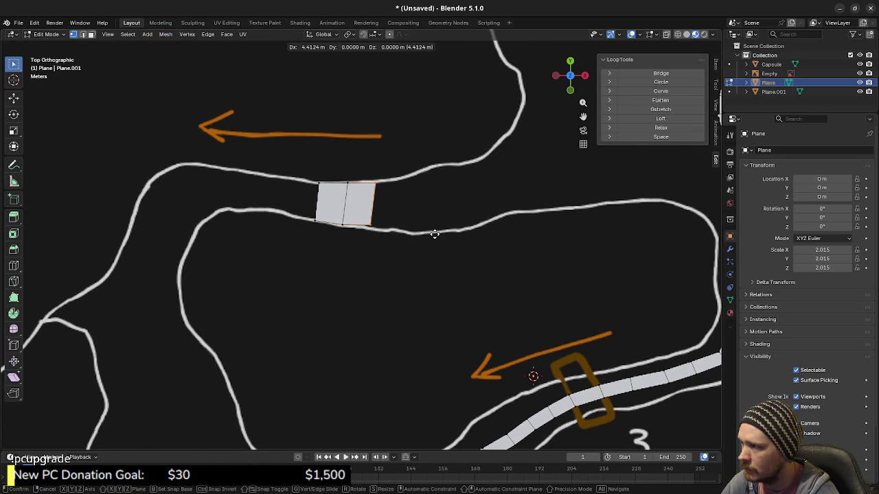
right_click(435, 235)
key(g)
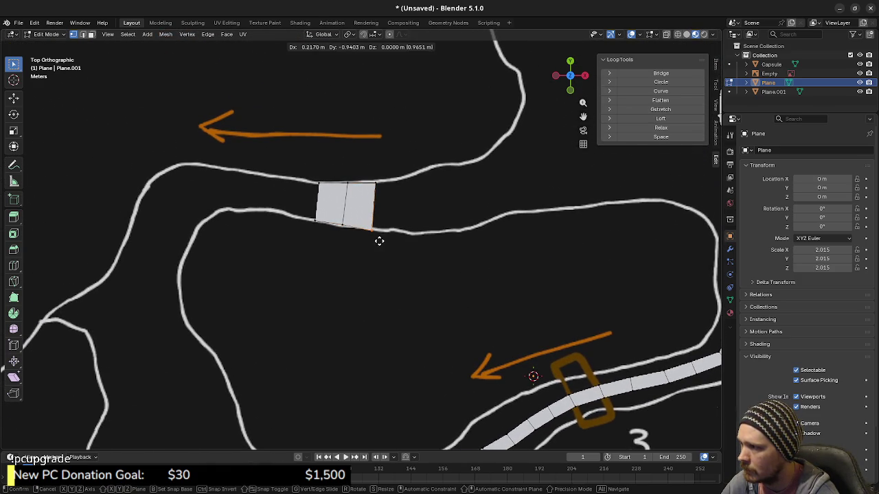
click(380, 238)
key(g)
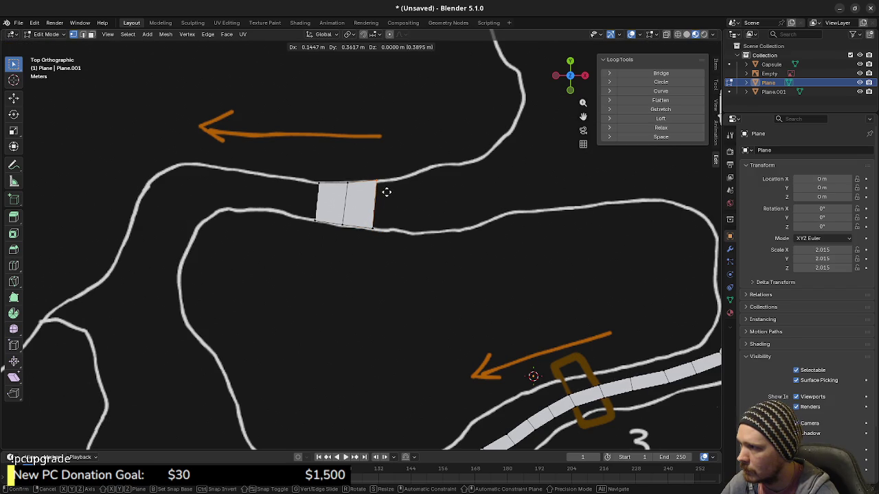
click(385, 192)
key(g)
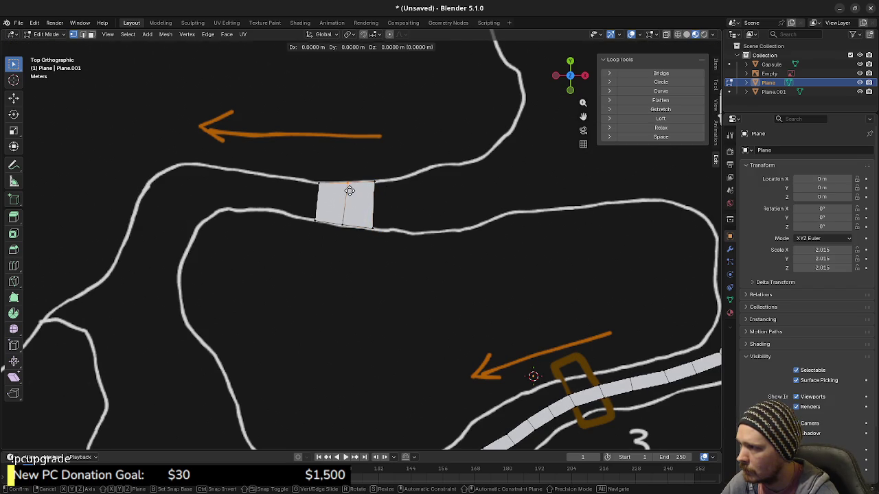
click(345, 198)
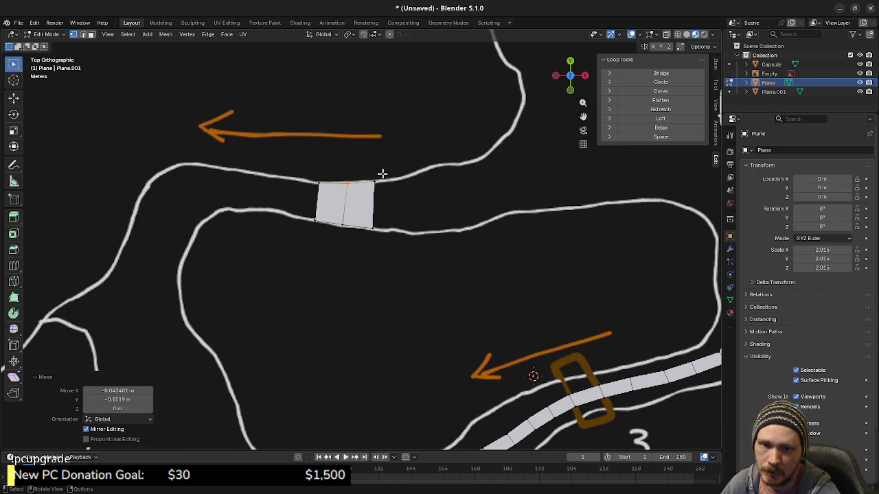
Extrude the strip's right end edge and snap its top and bottom corners onto the lines.
scroll(412, 210, up, 2)
shift+middle_drag(429, 204, 251, 190)
drag(249, 182, 296, 294)
key(e)
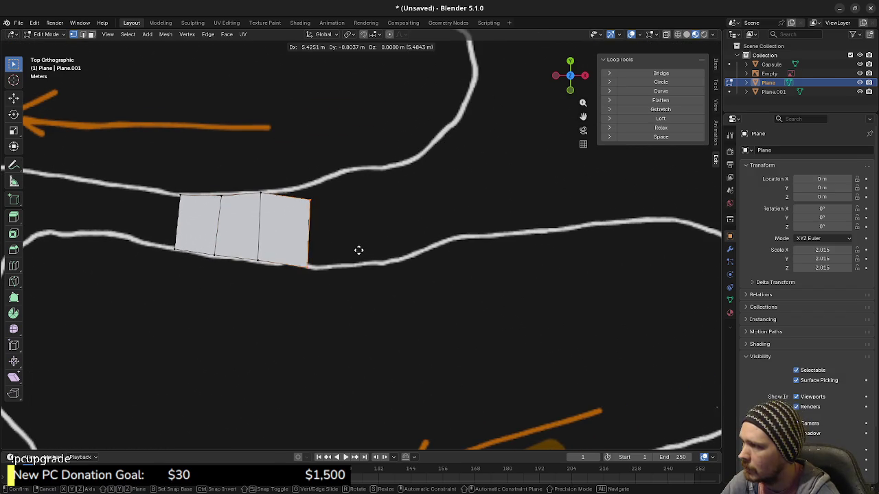
click(365, 251)
click(317, 201)
key(g)
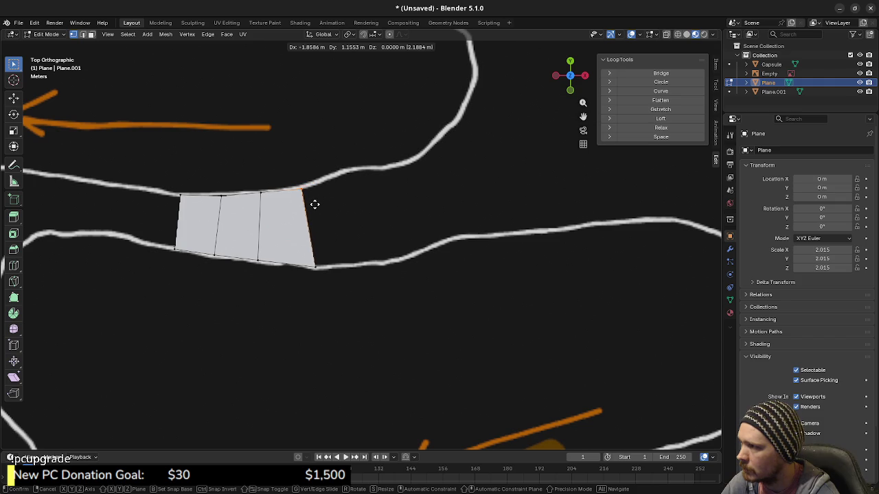
click(314, 202)
click(316, 267)
key(g)
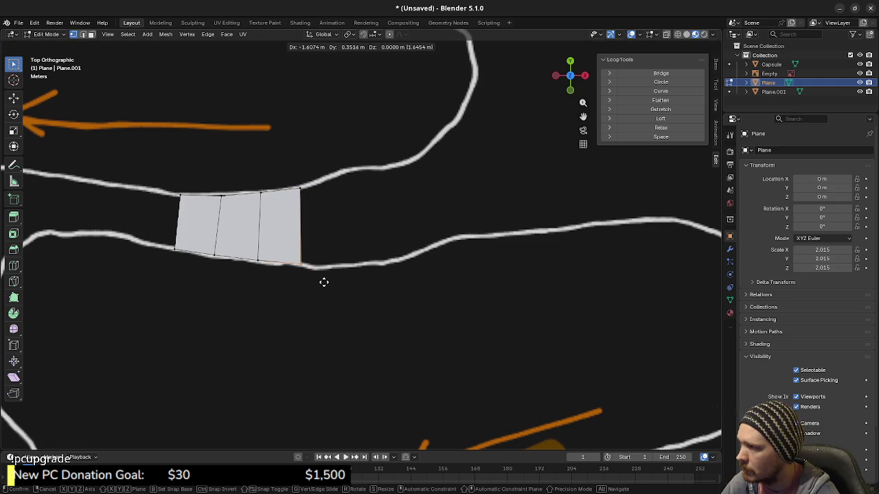
click(322, 282)
Add two more extruded faces, moving the corner down to the lower track line.
shift+click(297, 188)
key(e)
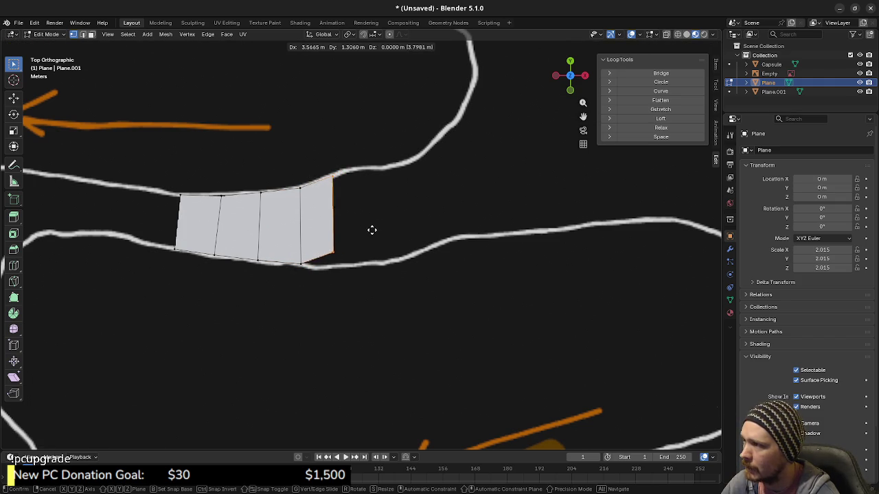
click(375, 229)
key(g)
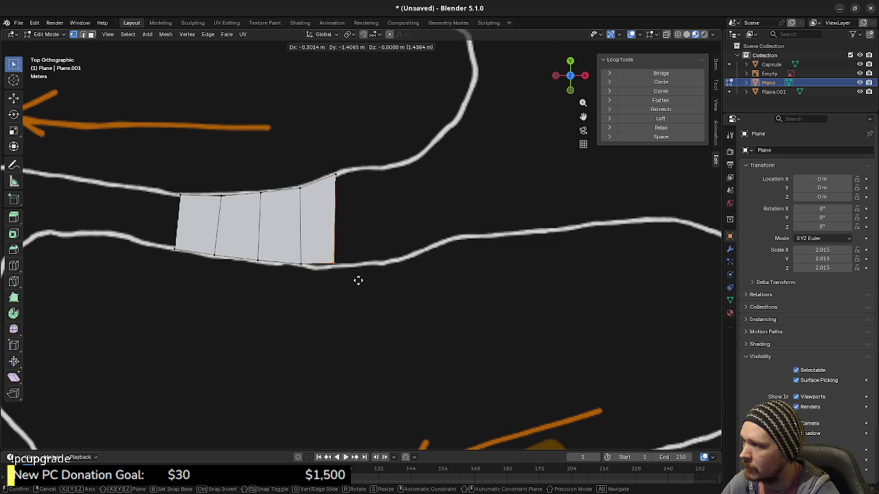
click(365, 281)
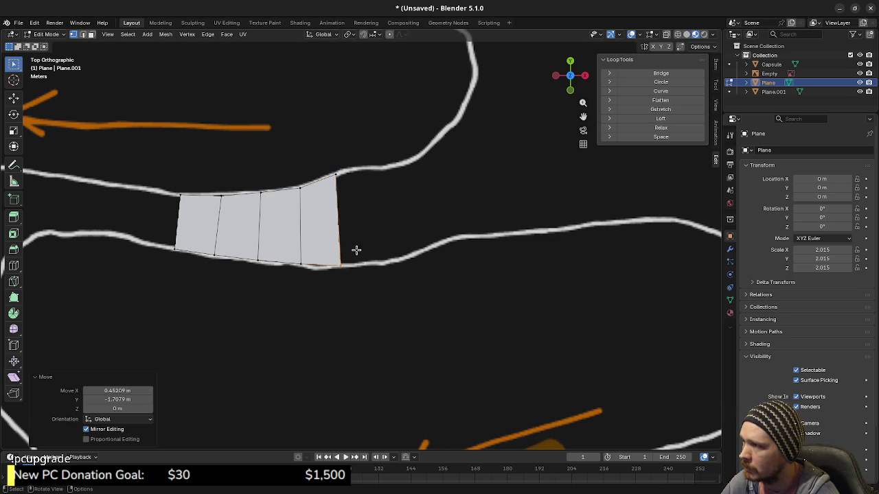
key(e)
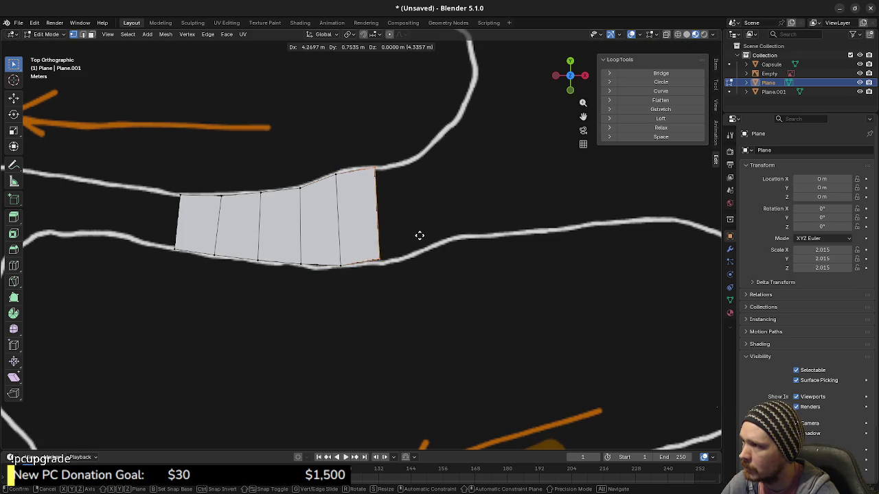
click(425, 235)
key(g)
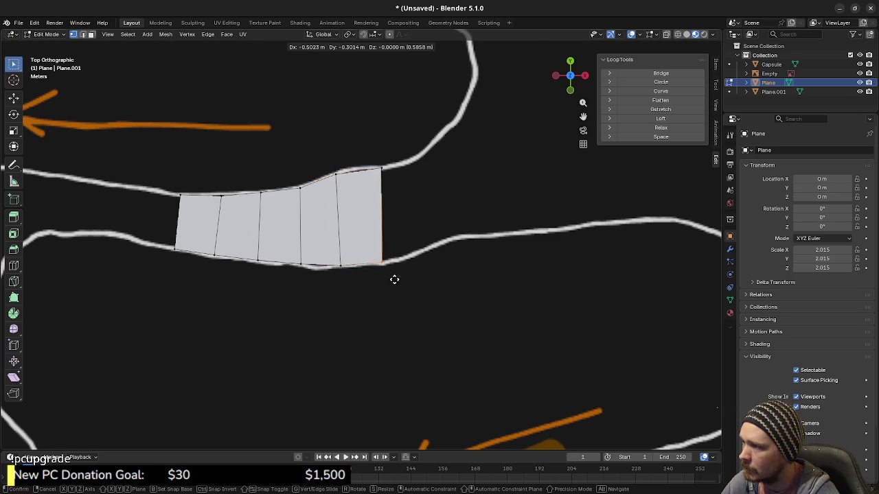
click(396, 277)
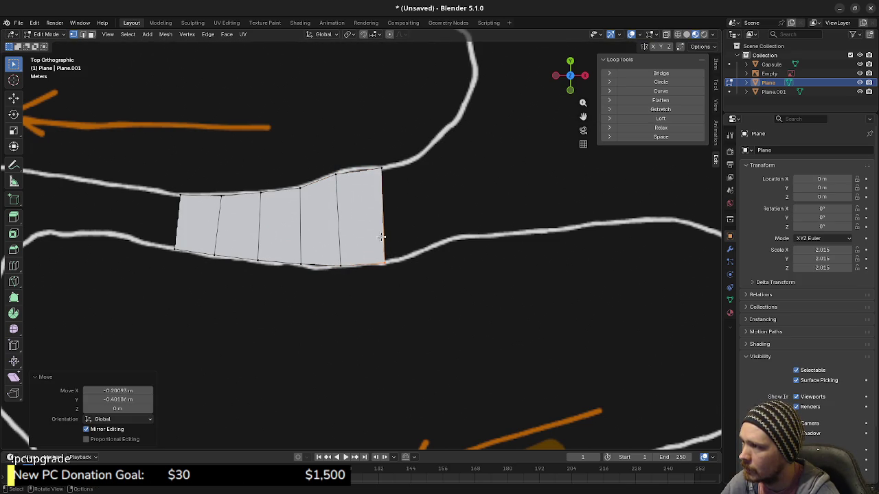
Extrude another face and move its bottom-right corner onto the lower line.
shift+click(373, 164)
key(e)
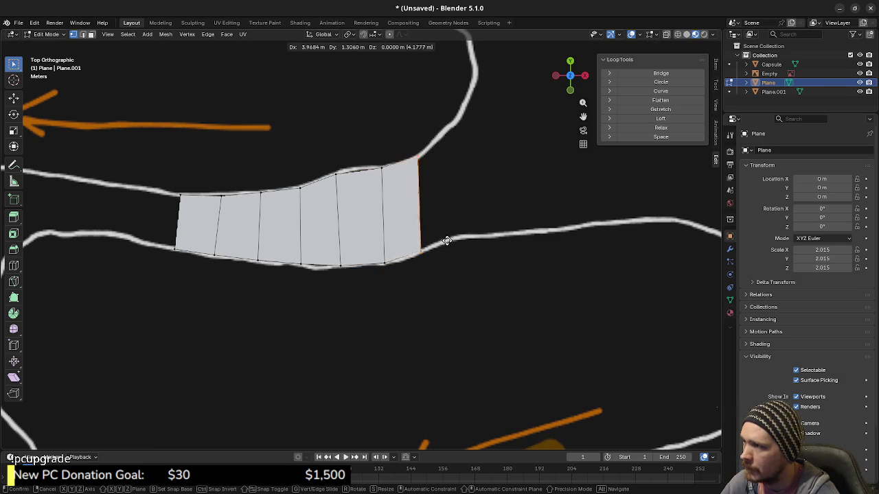
click(440, 242)
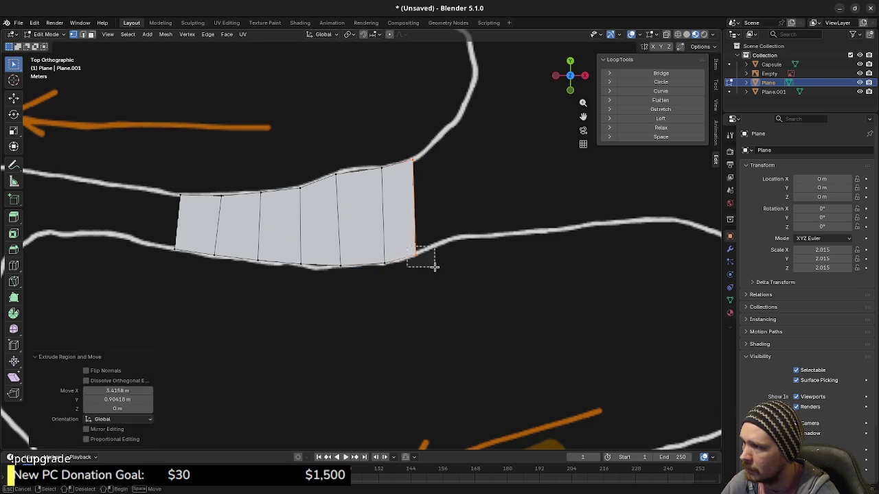
click(415, 258)
key(g)
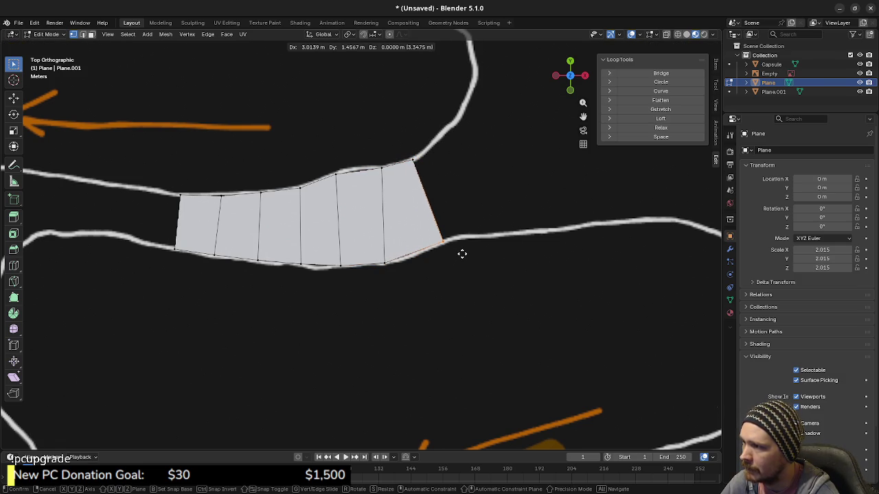
click(462, 254)
Fine-tune the end edge's lower and top corners along the track lines, then select it.
click(408, 276)
key(g)
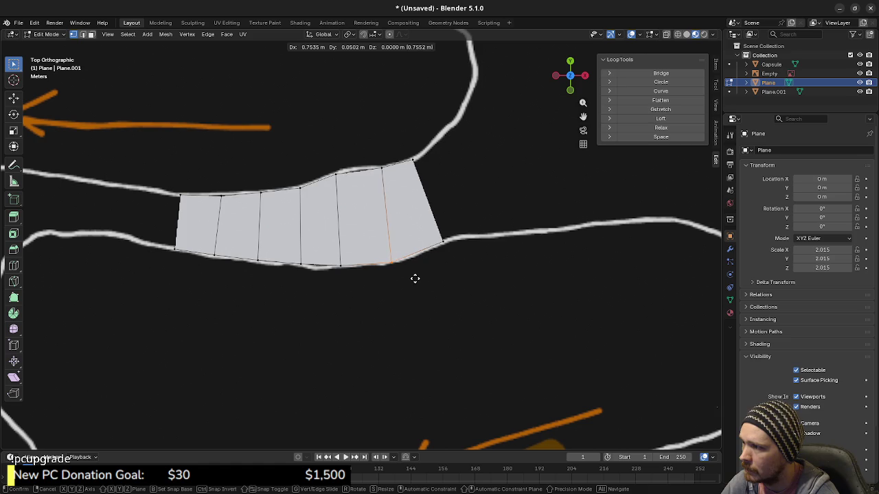
click(414, 276)
click(381, 167)
key(g)
click(379, 185)
shift+middle_drag(423, 192, 385, 205)
click(359, 181)
shift+click(391, 215)
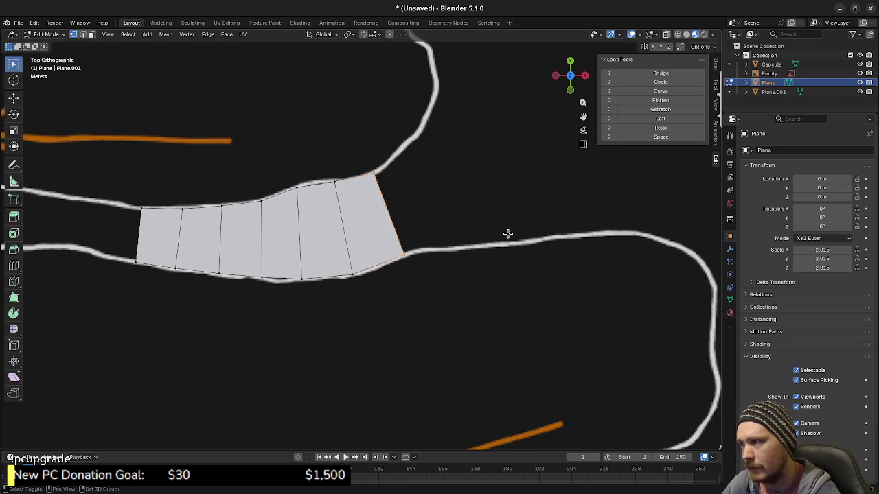
Extrude the right end edge into a new quad, lower corner at X 2.6121 m, Y -2.2102 m.
shift+middle_drag(508, 233, 427, 298)
key(b)
drag(335, 214, 433, 366)
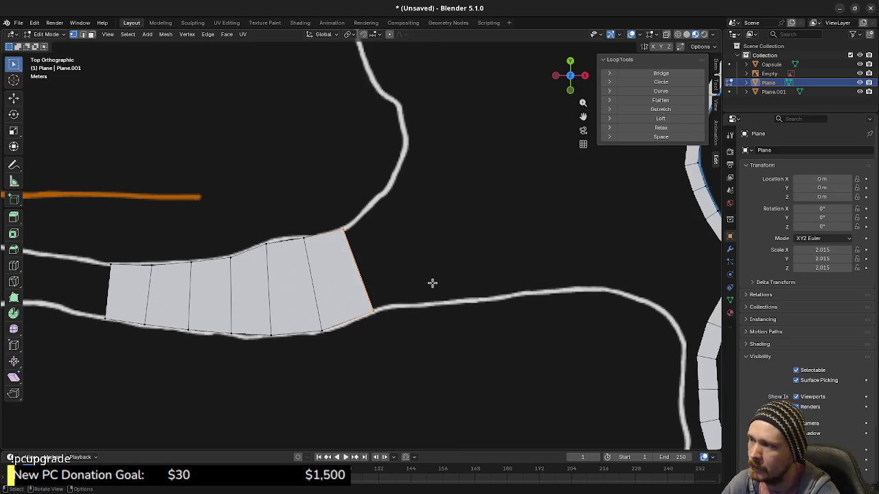
key(e)
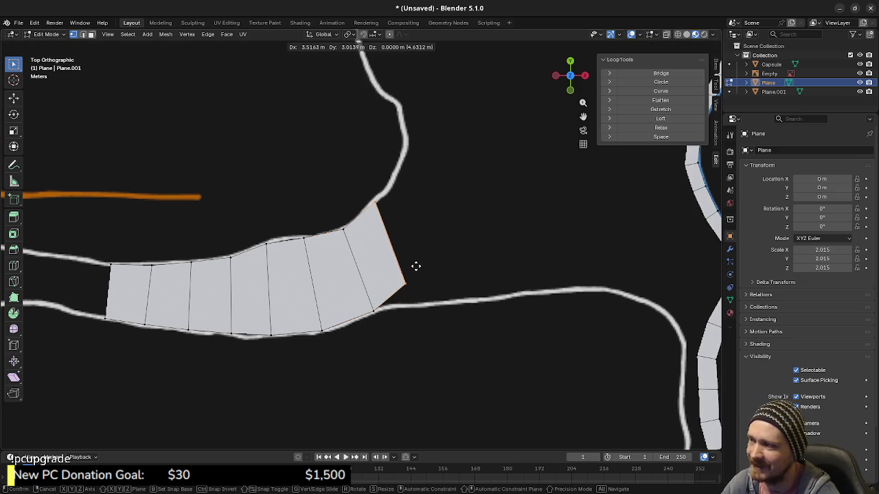
click(415, 266)
key(g)
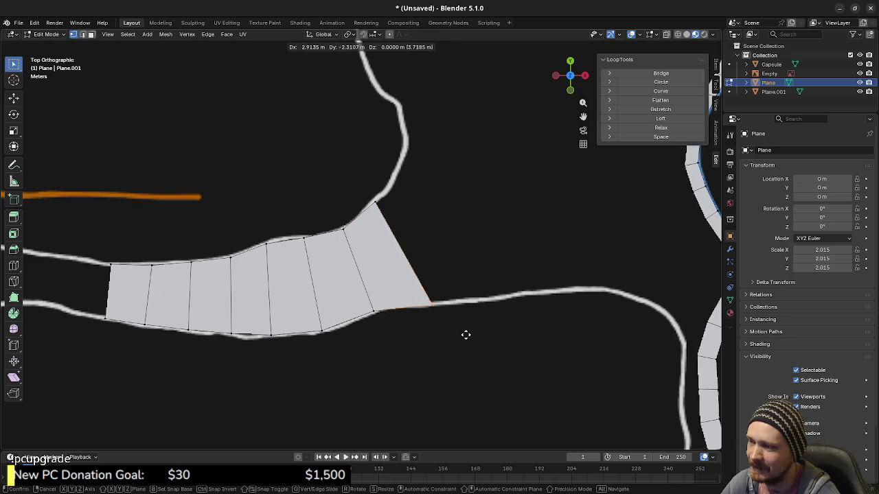
click(463, 333)
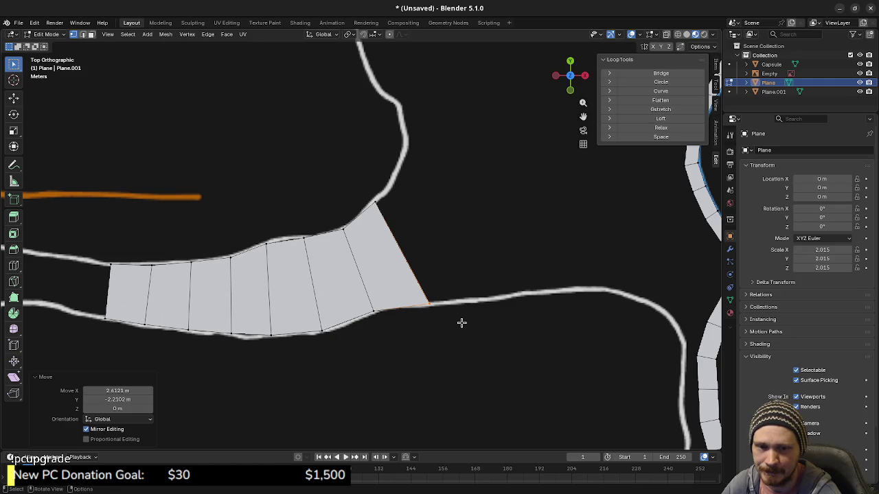
Bring the strip's left end into view and select its end edge.
shift+middle_drag(440, 277, 518, 288)
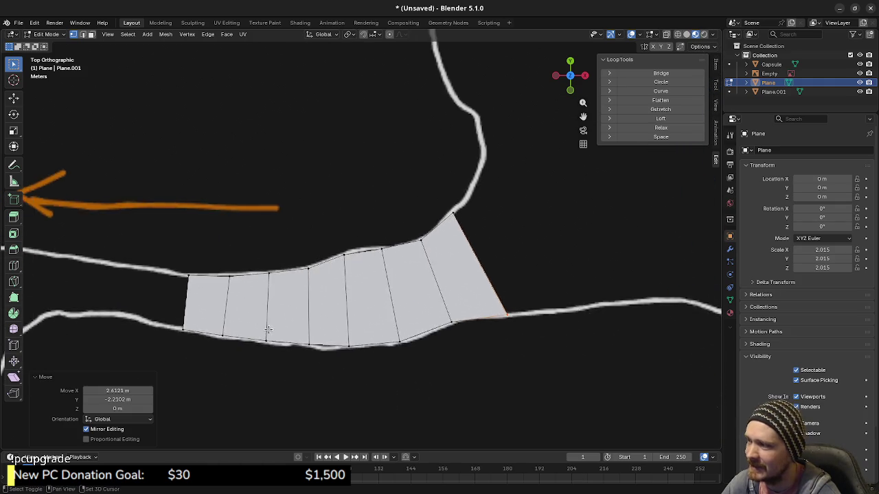
shift+middle_drag(274, 330, 440, 269)
drag(417, 219, 446, 314)
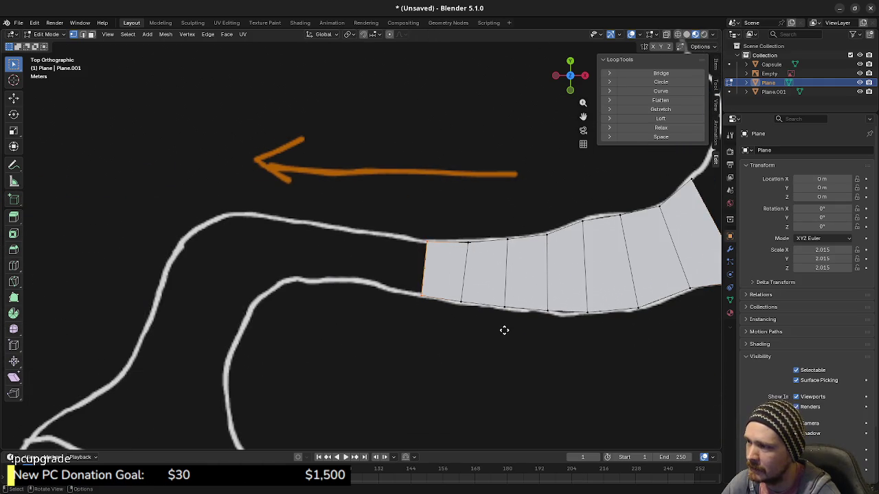
Extrude the left end edge into a new face and slide it left between the track lines.
key(e)
click(473, 325)
key(g)
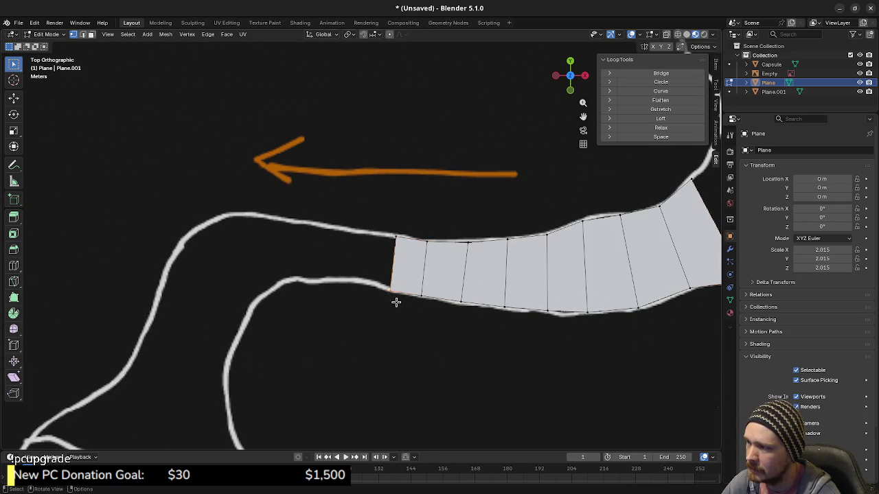
drag(389, 244, 398, 245)
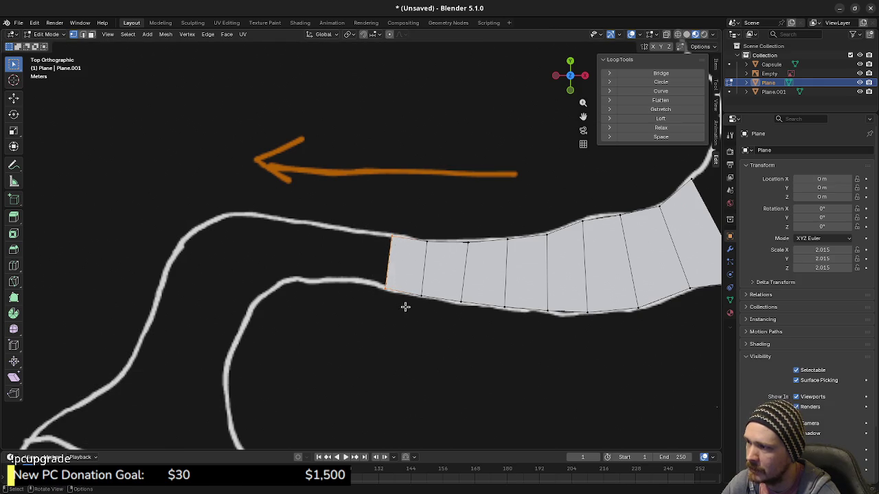
key(g)
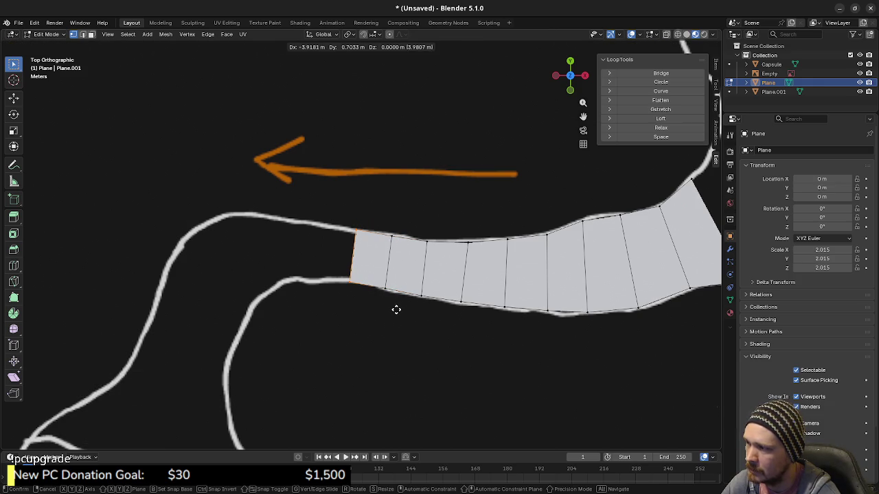
click(396, 308)
key(g)
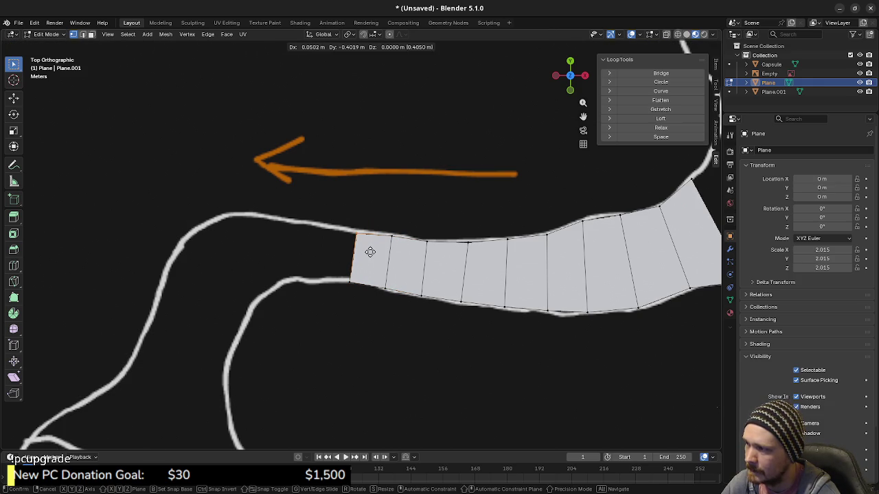
click(371, 249)
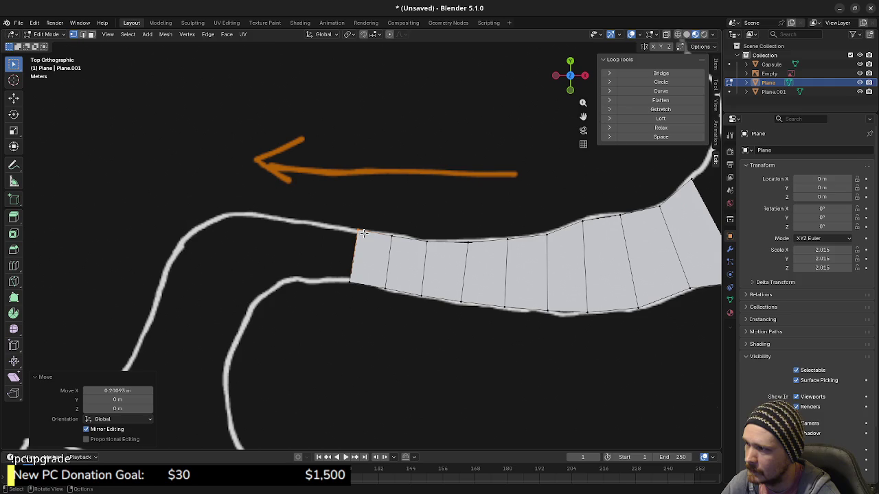
key(g)
click(356, 264)
Push the left end further along the track and fit its top-left corner onto the upper line.
key(b)
drag(337, 278, 362, 299)
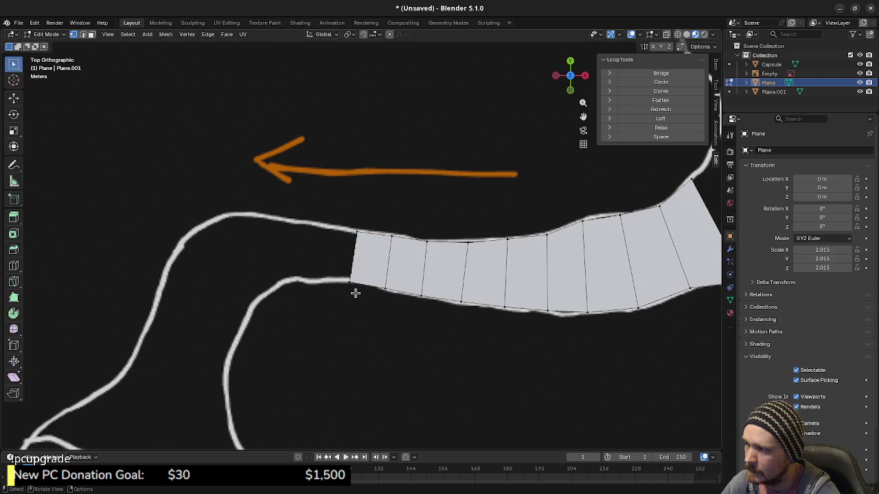
key(g)
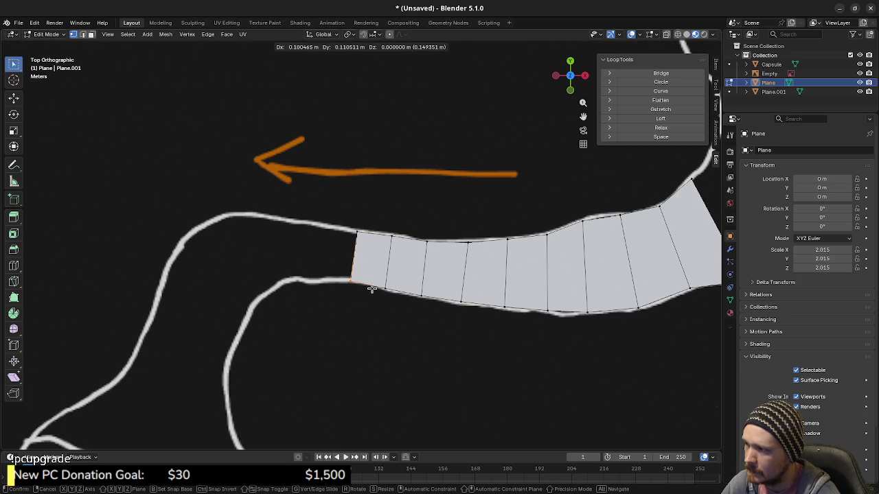
click(371, 288)
key(b)
drag(345, 215, 373, 295)
key(g)
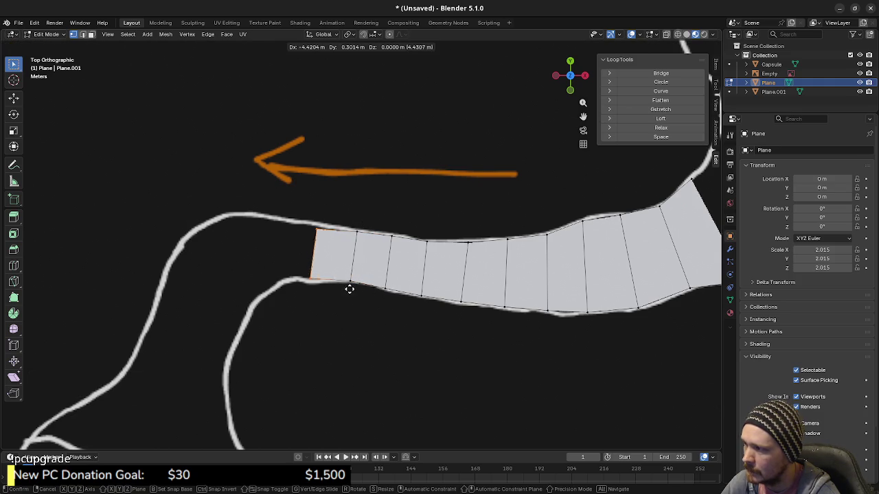
click(349, 292)
drag(308, 224, 328, 249)
key(g)
click(328, 241)
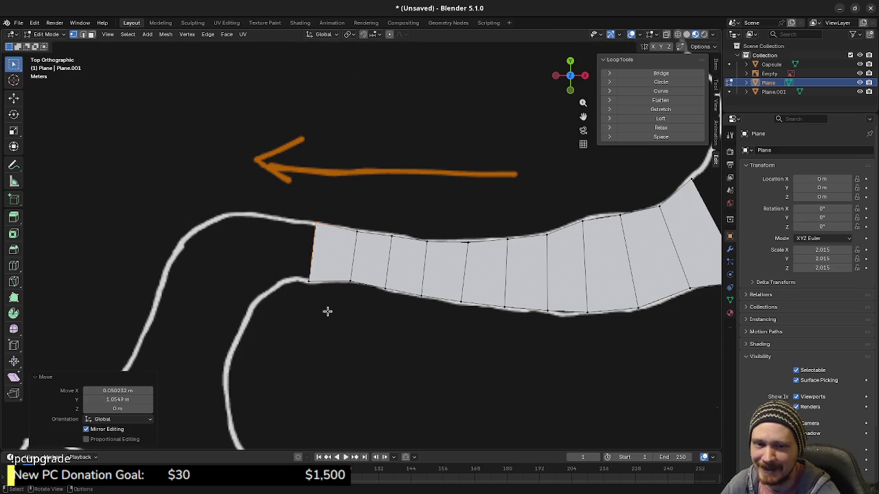
Try shifting the left end edge along X and duplicating it, undoing both attempts.
drag(285, 210, 329, 309)
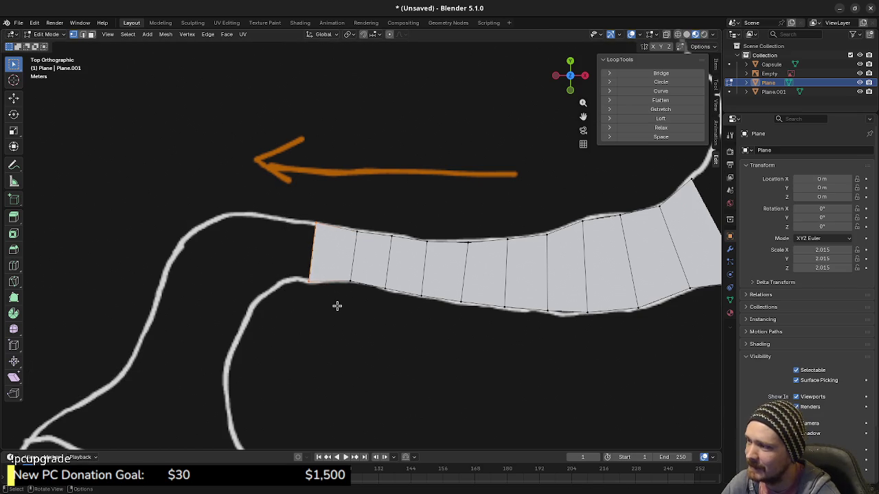
key(g)
key(x)
click(308, 306)
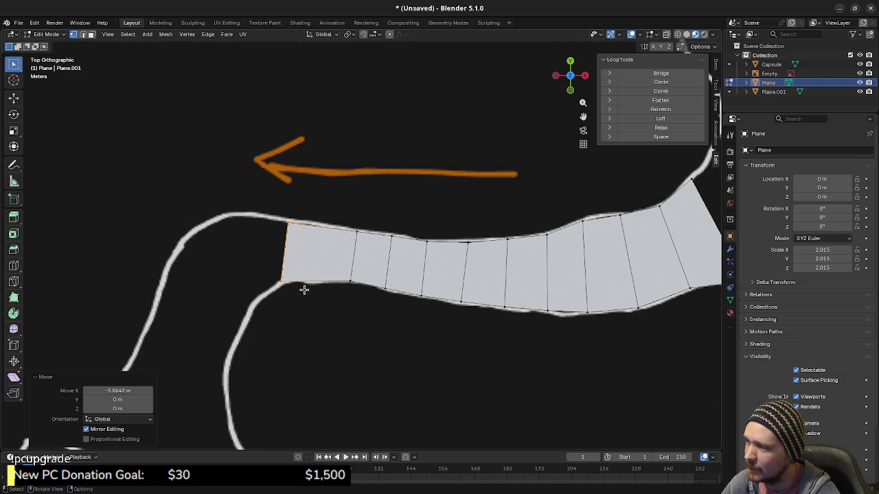
key(ctrl+z)
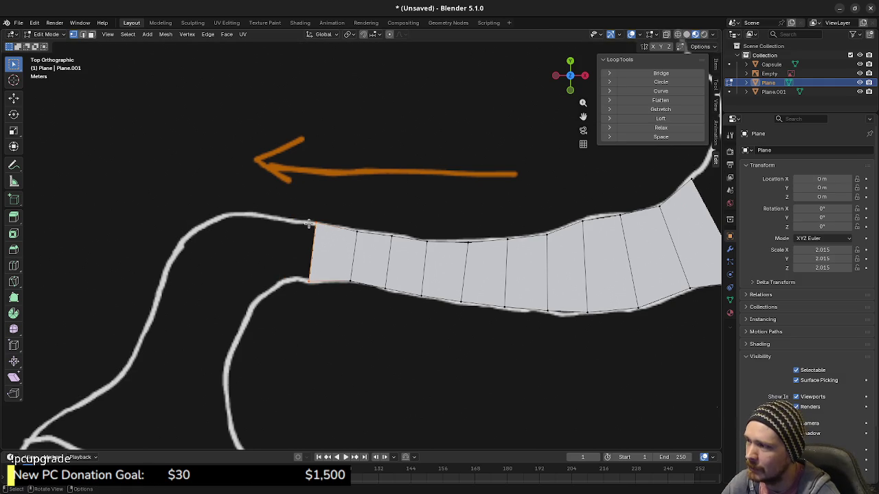
key(shift+d)
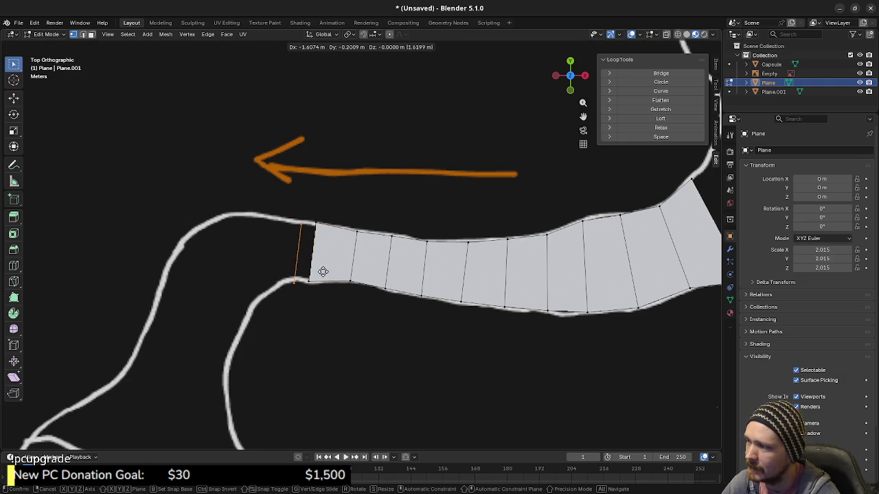
right_click(314, 271)
key(ctrl+z)
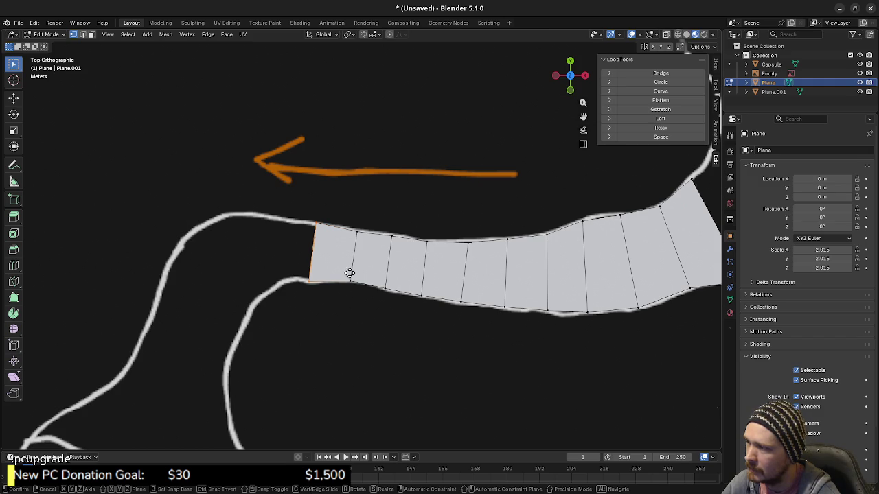
Extrude one more face leftward and position its end edge, discarding a cancelled extra extrusion.
key(e)
click(295, 230)
key(g)
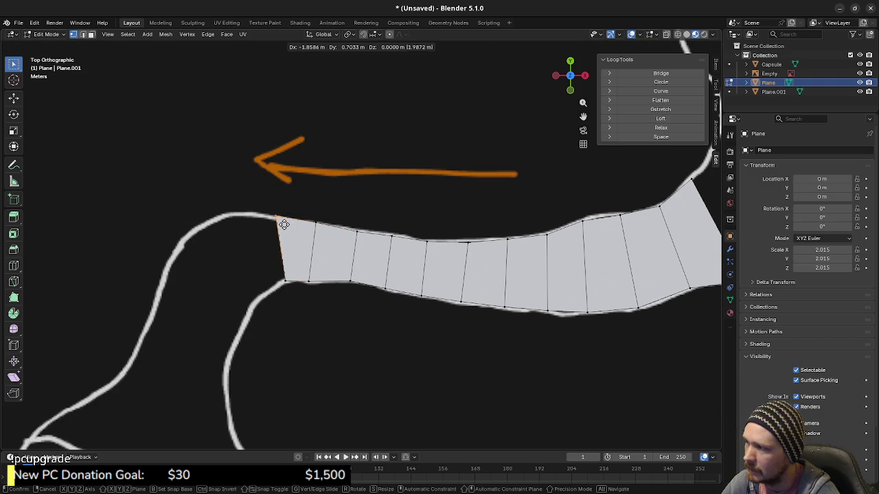
click(279, 227)
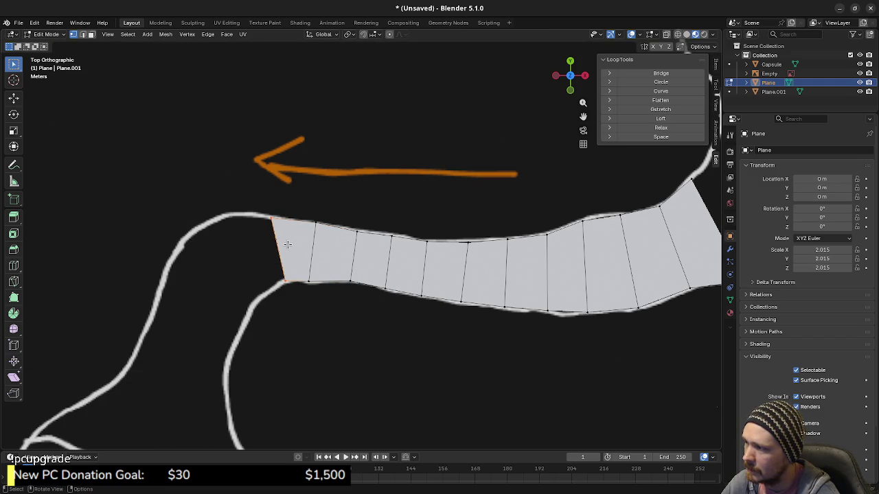
key(e)
right_click(281, 258)
key(ctrl+z)
Extrude the end edge down-left into the bend and move its top vertex onto the track line.
key(e)
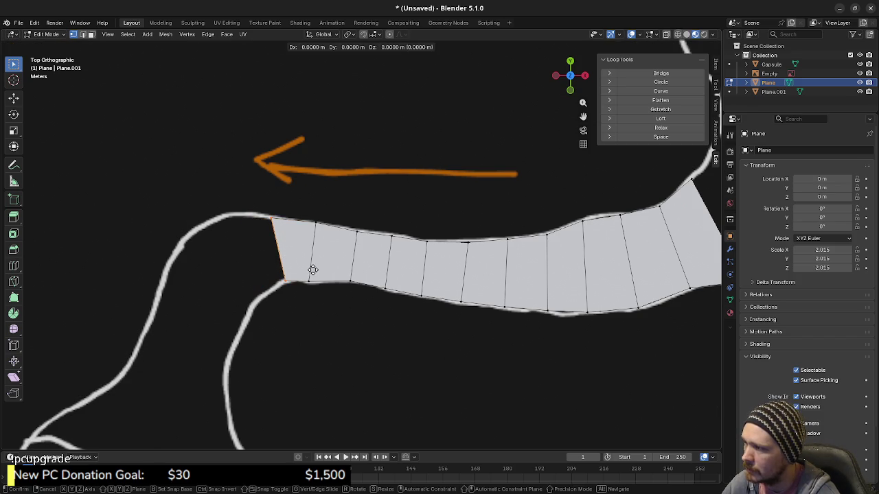
click(290, 284)
click(251, 232)
key(g)
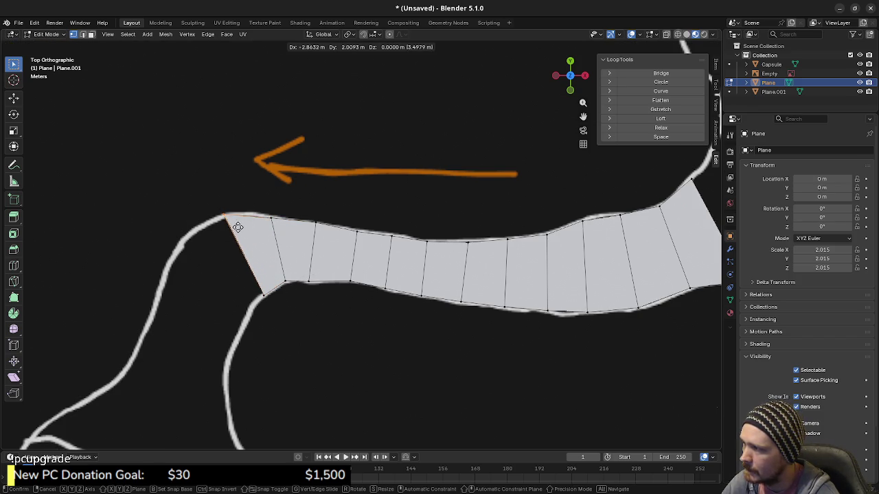
click(236, 228)
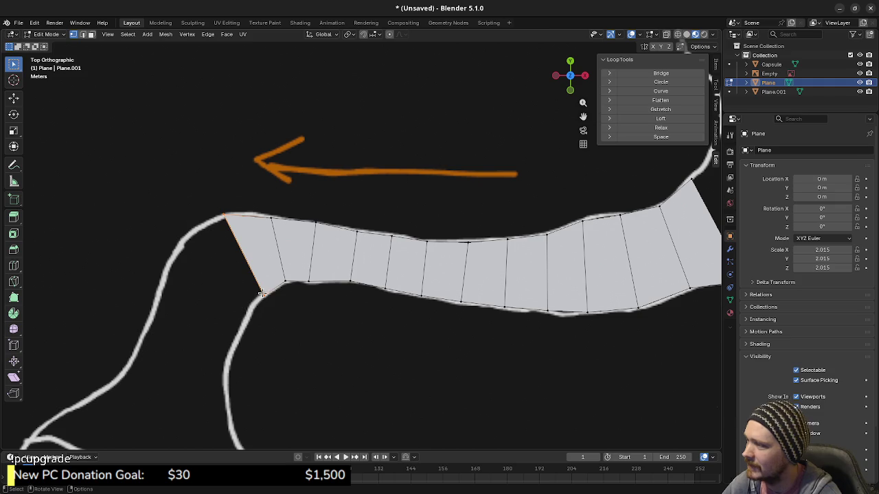
Extrude the left strip's end edge into a new face and move it along the bend.
shift+middle_drag(290, 328, 439, 294)
key(e)
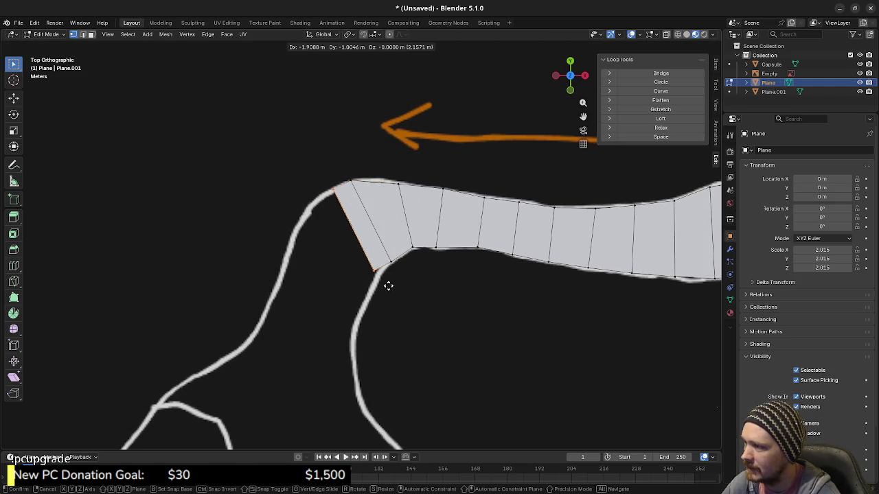
click(395, 289)
key(g)
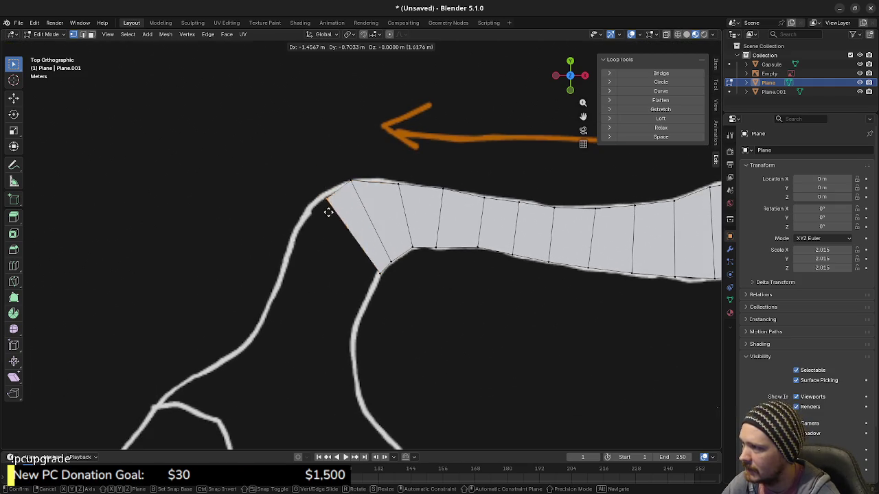
click(312, 218)
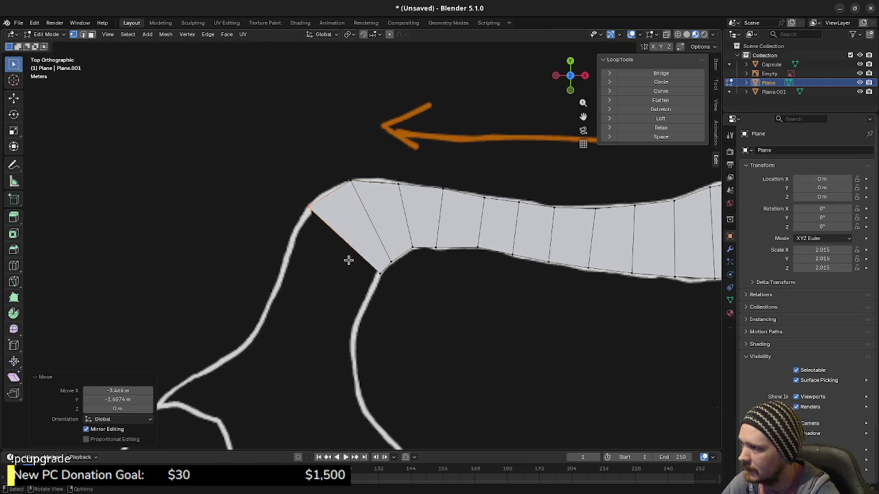
Move the new face's upper and lower corner vertices onto the track line.
click(386, 255)
key(g)
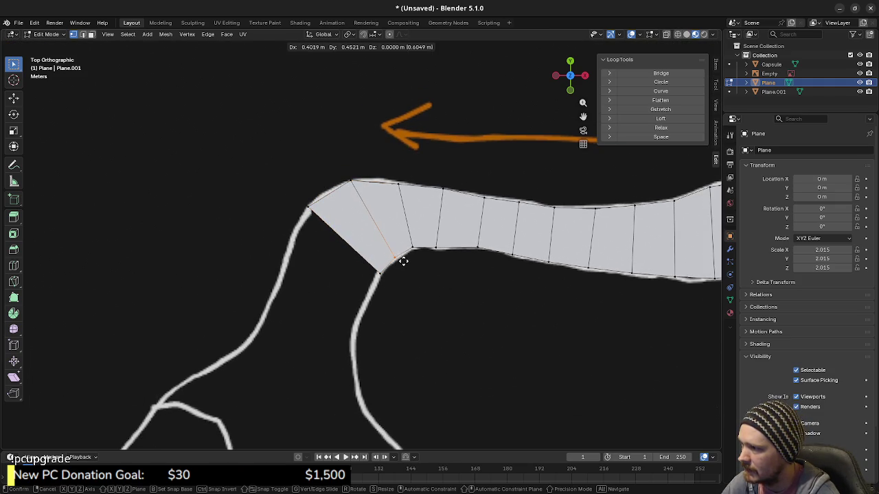
click(402, 259)
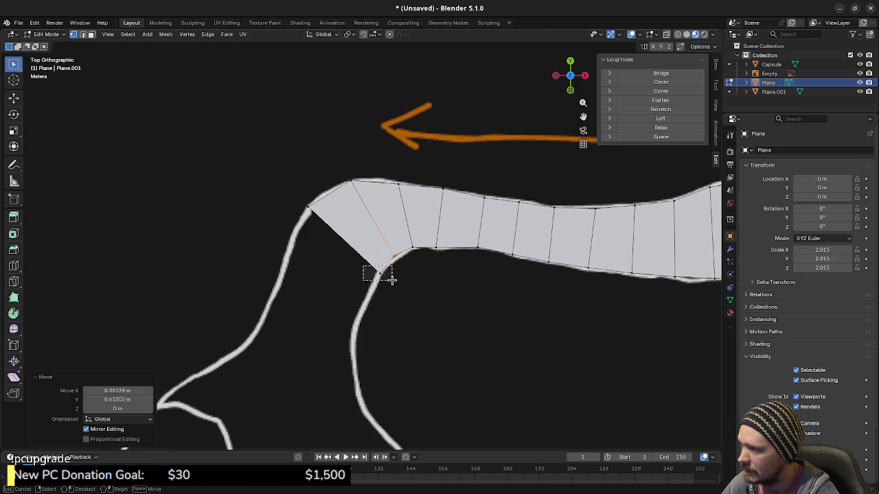
click(391, 276)
key(g)
click(393, 276)
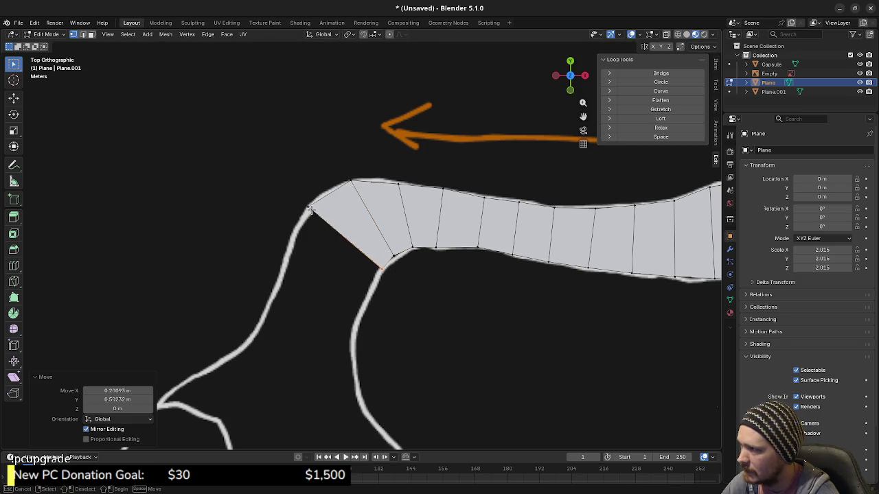
Shift the diagonal end edge down-left along the track in a few adjustments.
click(330, 223)
key(g)
click(309, 253)
key(g)
click(302, 269)
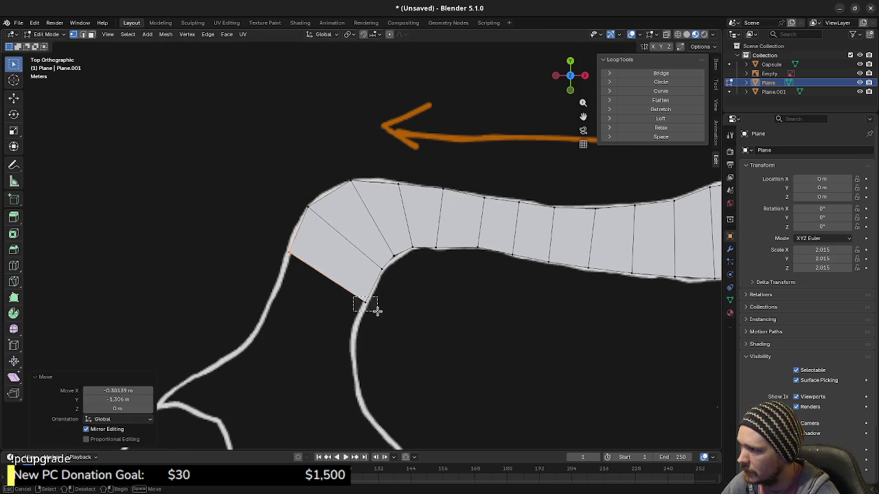
key(g)
click(380, 299)
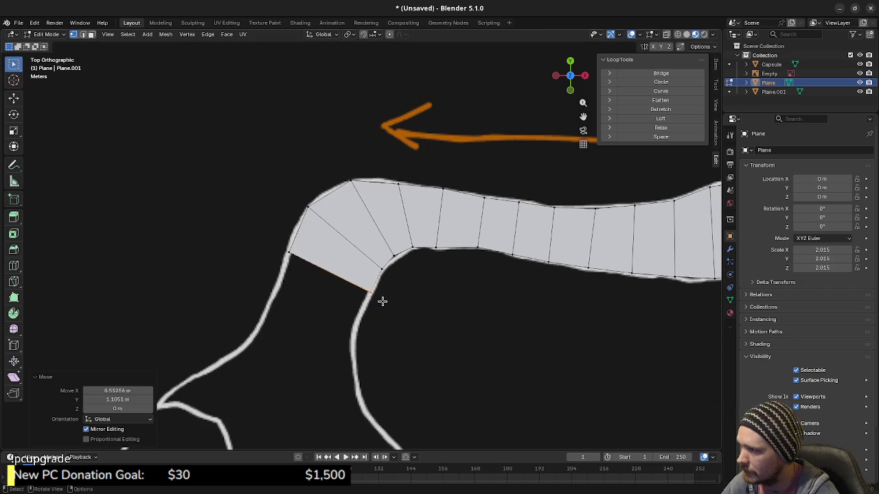
Duplicate the end edge and place the copy further down the track.
shift+middle_drag(381, 300, 417, 262)
key(shift+d)
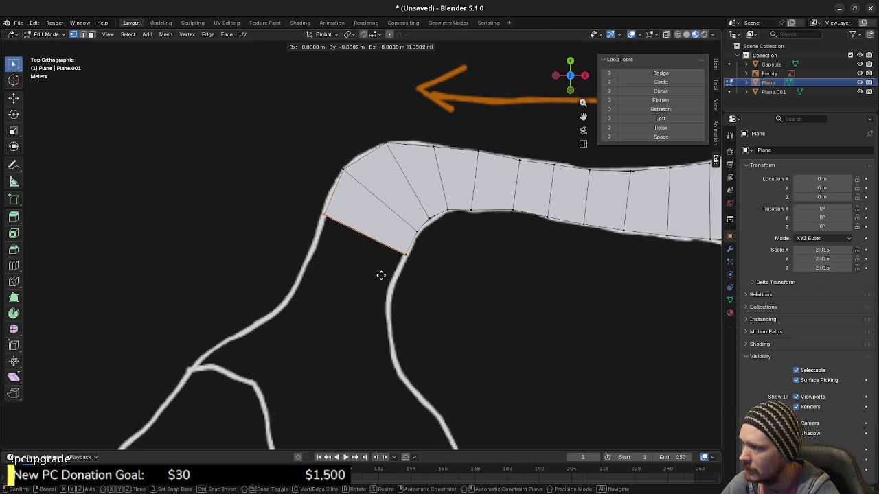
click(371, 293)
key(f)
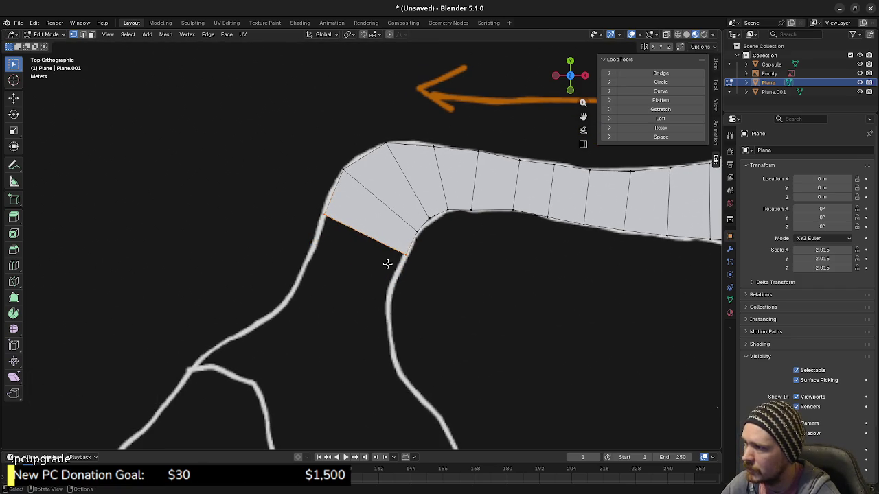
key(g)
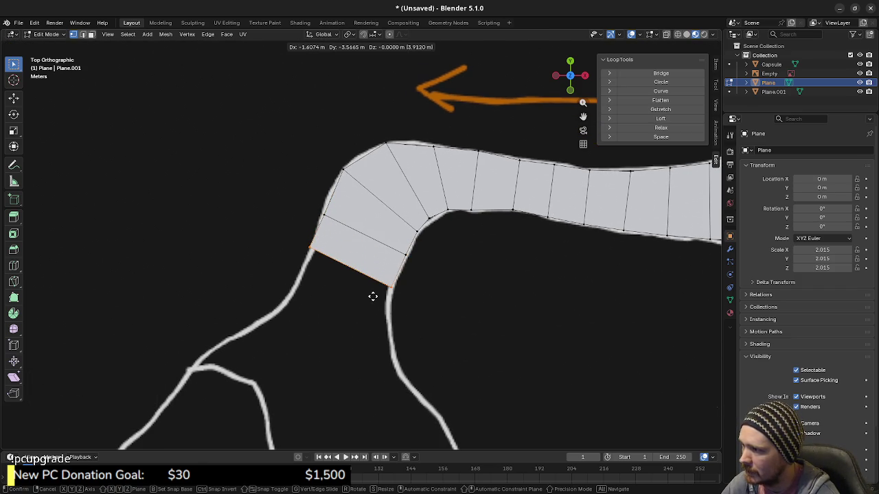
click(373, 297)
key(g)
click(330, 268)
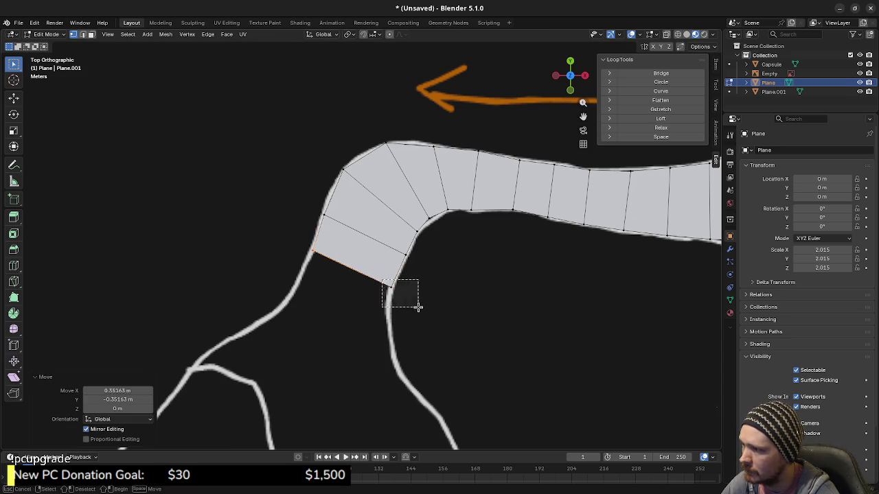
Refit the end edge between the track lines just before the branch, then zoom out.
shift+scroll(419, 292, down, 3)
key(g)
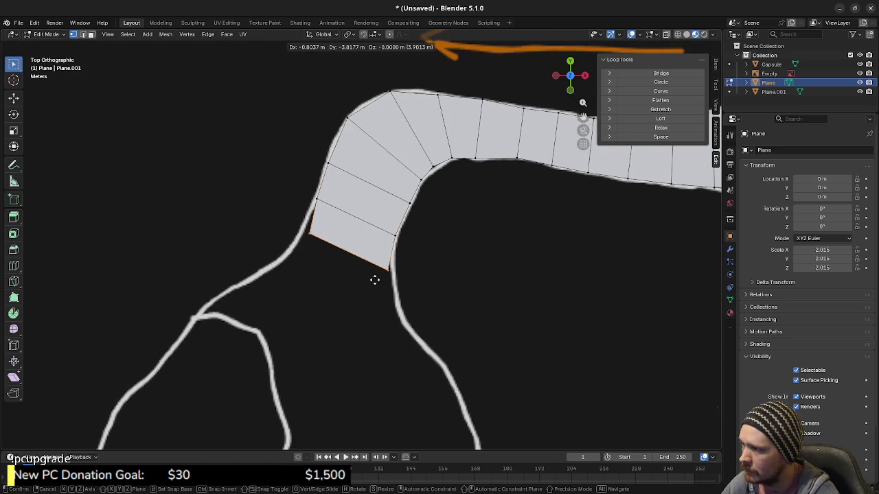
click(373, 280)
key(g)
click(404, 288)
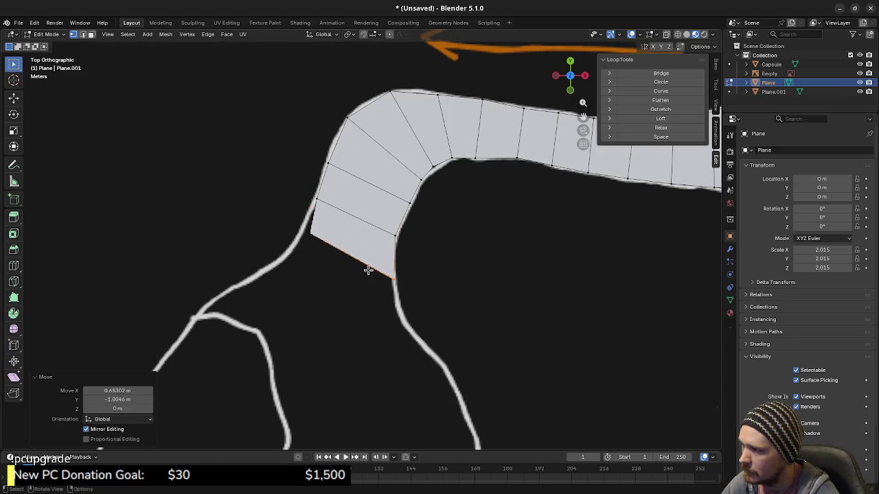
key(g)
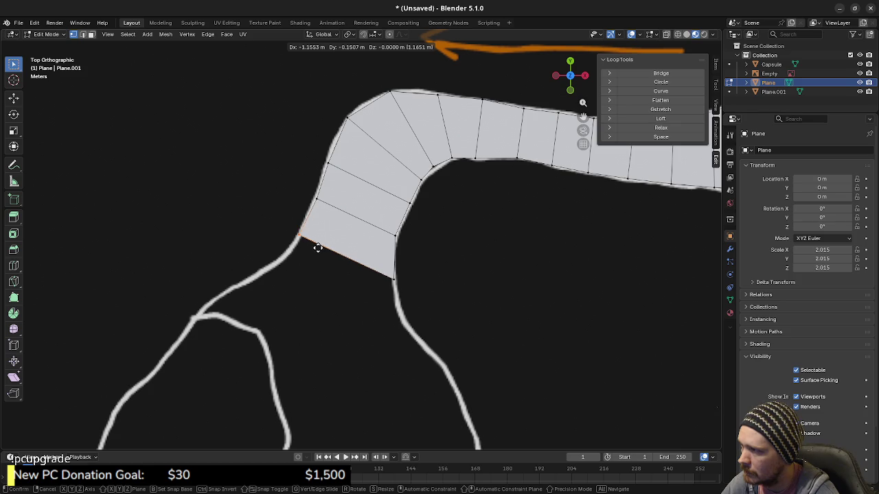
click(318, 249)
scroll(457, 284, down, 3)
shift+middle_drag(506, 341, 414, 229)
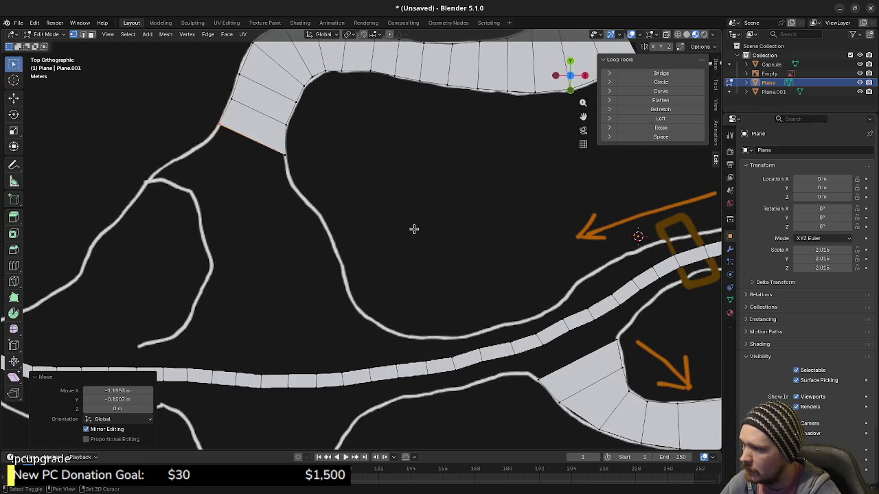
Deselect everything on the road mesh and pan over the upper roads around area 1.
scroll(426, 240, down, 2)
scroll(426, 240, down, 2)
mouse_move(504, 200)
shift+middle_down()
mouse_move(396, 249)
mouse_move(382, 235)
mouse_move(404, 225)
shift+middle_up()
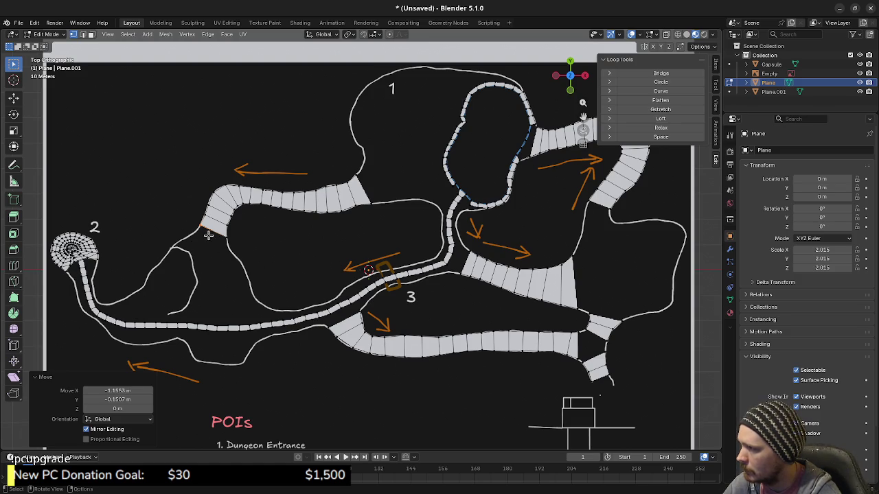
scroll(357, 258, down, 2)
scroll(357, 258, up, 2)
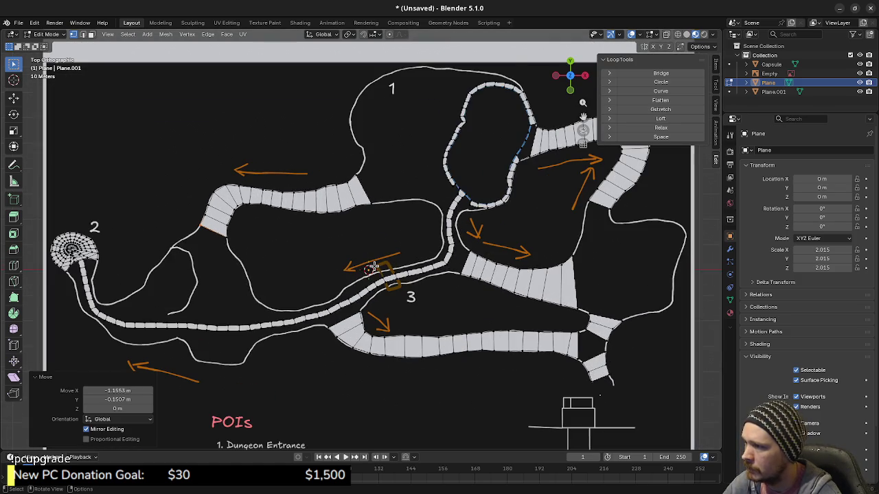
key(a)
key(alt+a)
shift+middle_drag(423, 264, 333, 278)
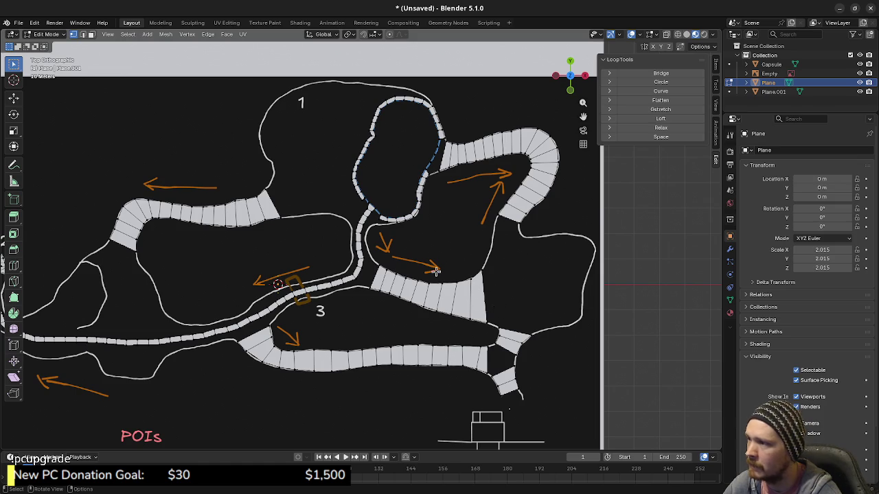
scroll(410, 216, up, 2)
shift+middle_drag(409, 216, 390, 280)
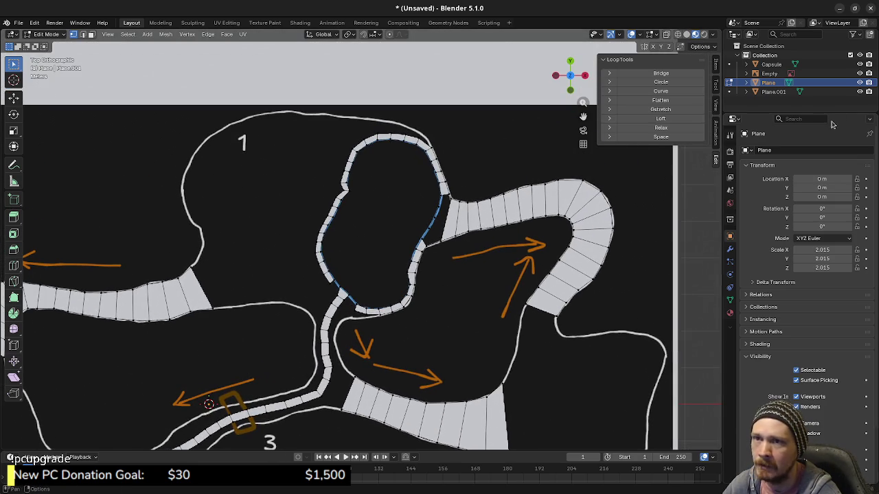
click(860, 74)
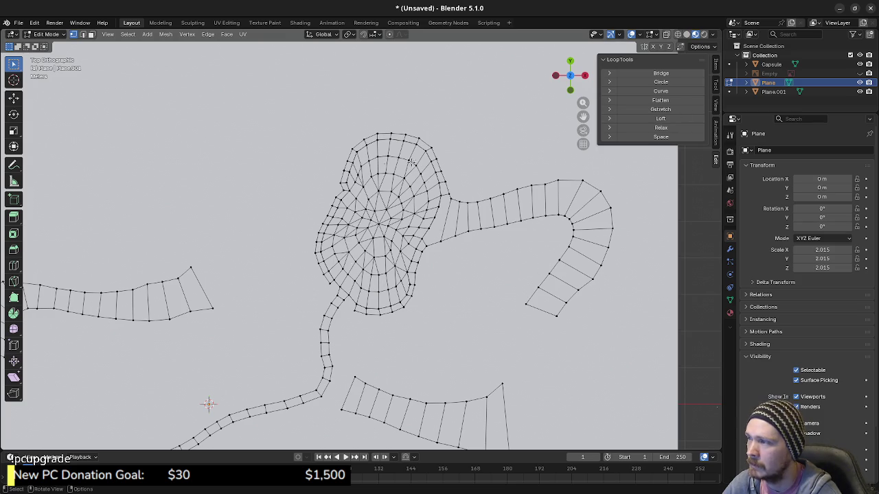
click(860, 73)
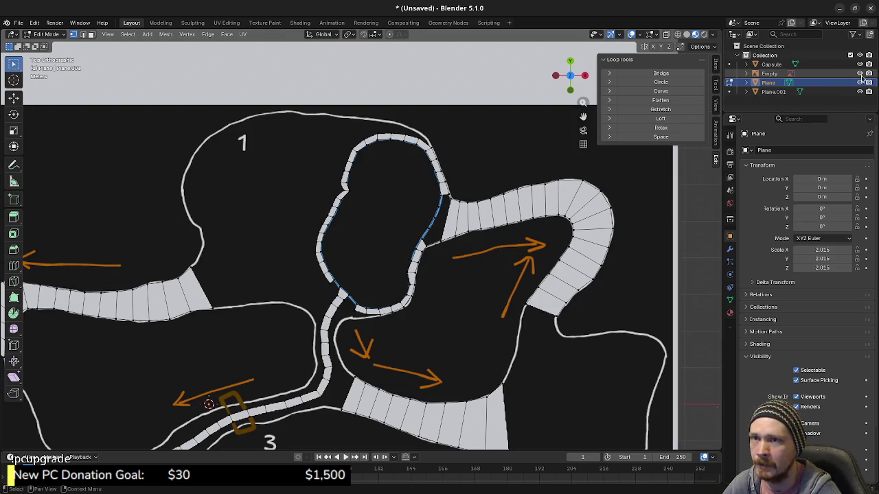
scroll(480, 344, down, 1)
shift+middle_drag(486, 349, 402, 300)
scroll(437, 296, up, 1)
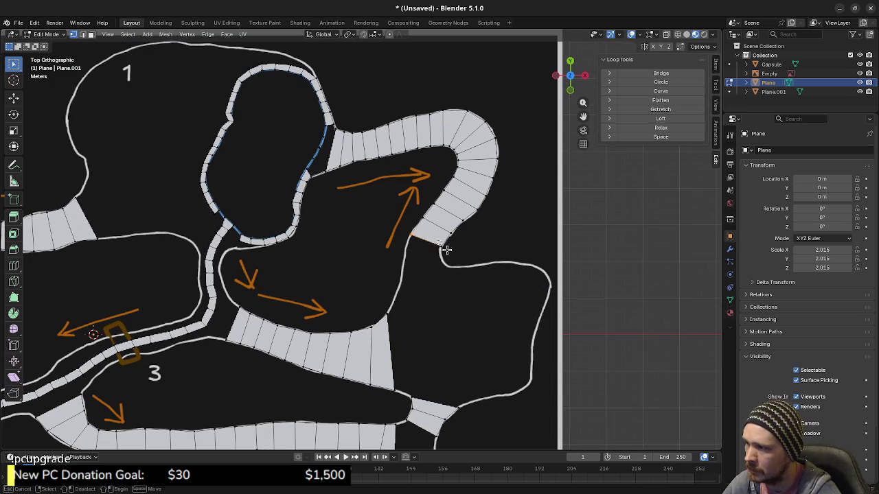
Move the right strip's end edge and drop its left corner vertex onto the track line.
scroll(444, 280, up, 3)
scroll(444, 280, up, 3)
key(g)
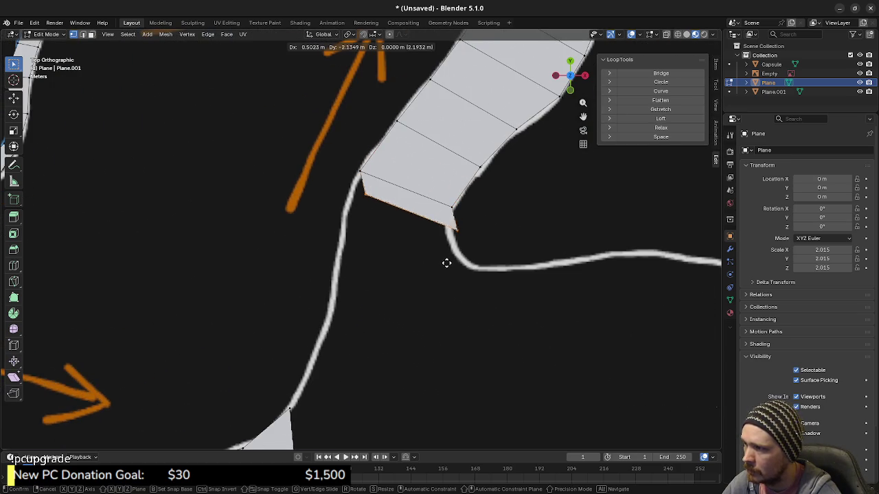
click(441, 274)
drag(335, 189, 387, 226)
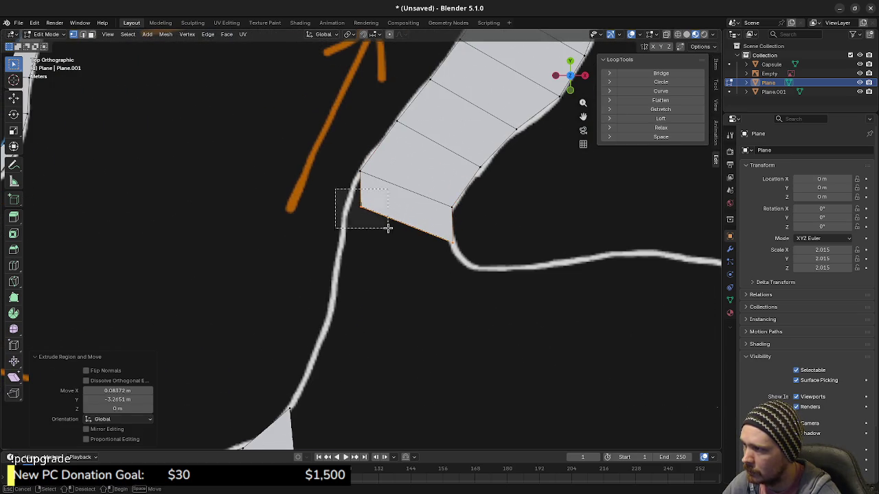
key(g)
click(368, 263)
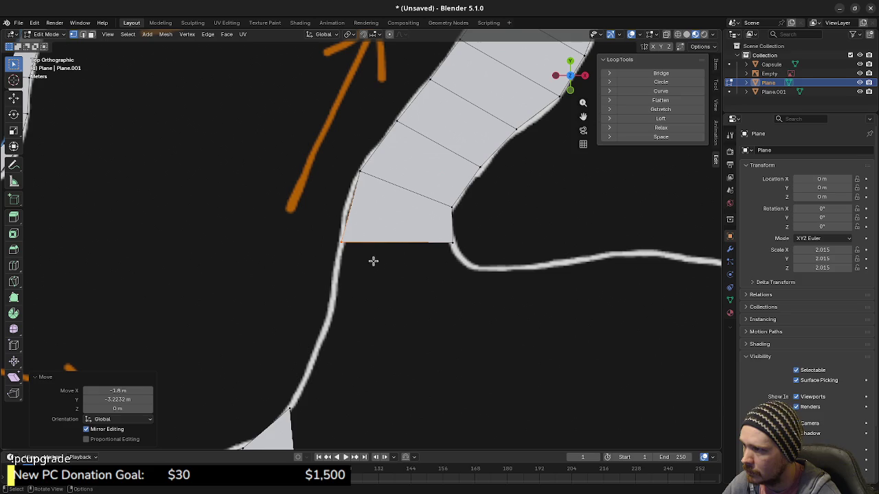
Undo a stray duplicate, then extrude the end edge into a new face reaching the track bend.
shift+click(451, 242)
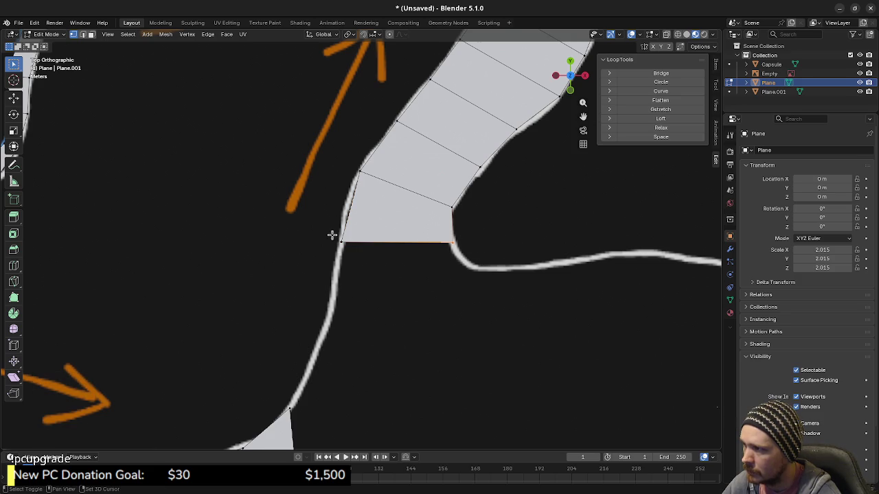
key(shift+d)
right_click(396, 277)
key(ctrl+z)
key(e)
click(415, 266)
key(g)
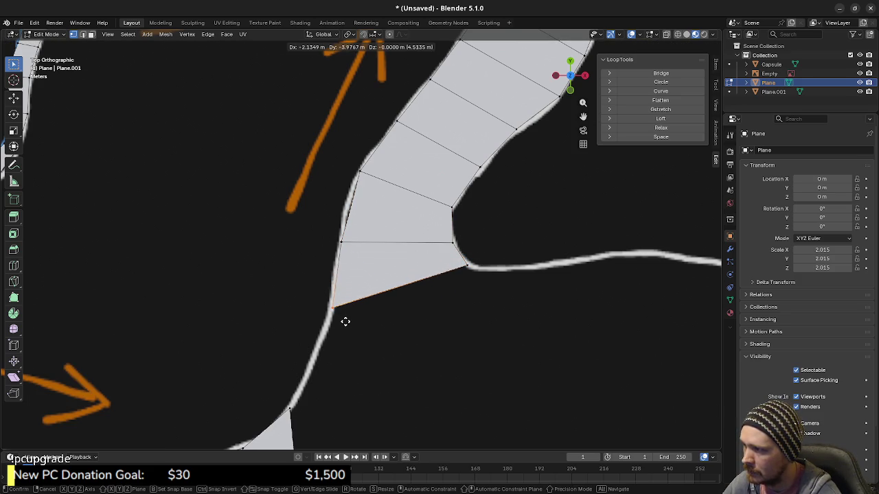
click(346, 322)
scroll(346, 322, down, 3)
shift+middle_drag(426, 337, 485, 244)
scroll(382, 355, up, 1)
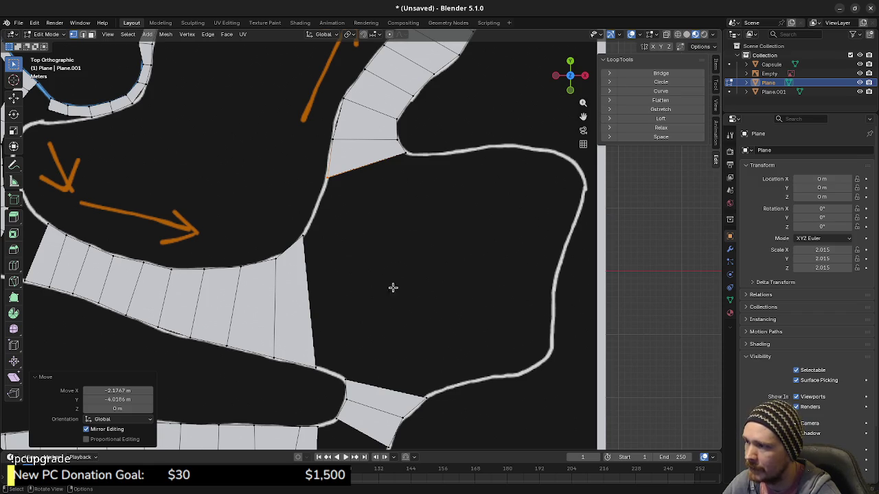
mouse_move(345, 296)
shift+middle_down()
mouse_move(522, 296)
mouse_move(415, 291)
shift+middle_up()
mouse_move(308, 255)
shift+middle_down()
mouse_move(453, 256)
mouse_move(356, 266)
shift+middle_up()
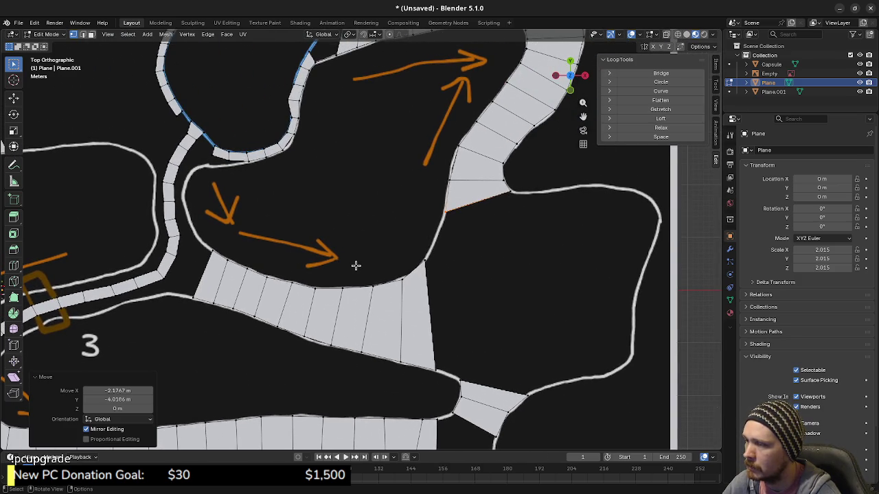
mouse_move(355, 221)
shift+middle_down()
mouse_move(400, 329)
mouse_move(447, 368)
mouse_move(512, 353)
mouse_move(526, 269)
mouse_move(561, 194)
mouse_move(588, 284)
mouse_move(673, 294)
mouse_move(506, 261)
mouse_move(486, 298)
mouse_move(204, 297)
shift+middle_up()
scroll(399, 313, up, 3)
shift+middle_drag(399, 314, 343, 250)
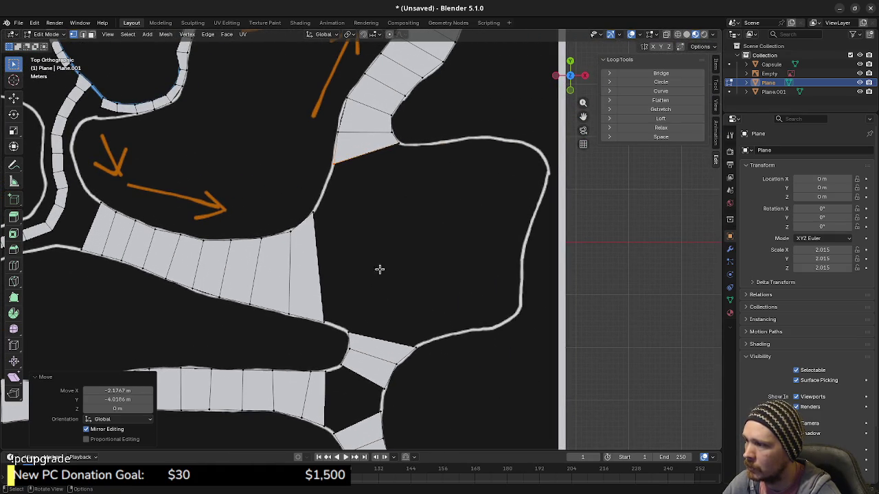
mouse_move(391, 236)
shift+middle_down()
mouse_move(419, 386)
mouse_move(426, 310)
mouse_move(579, 302)
shift+middle_up()
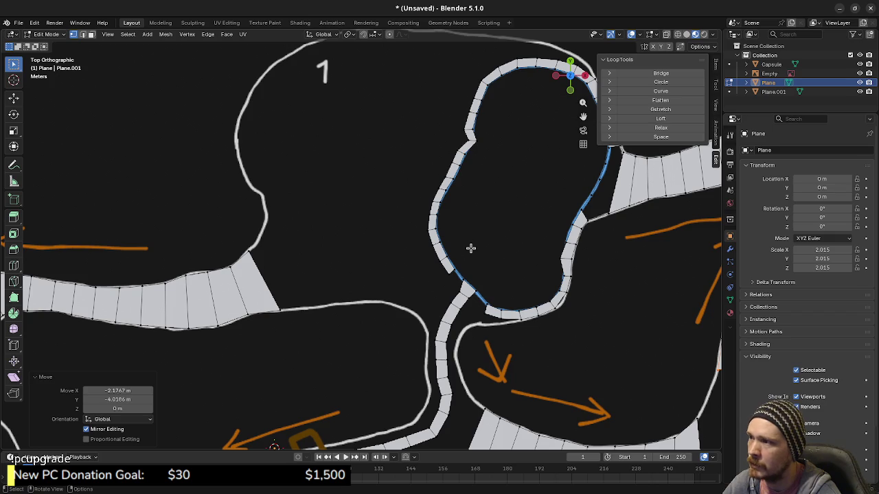
shift+middle_drag(489, 251, 462, 291)
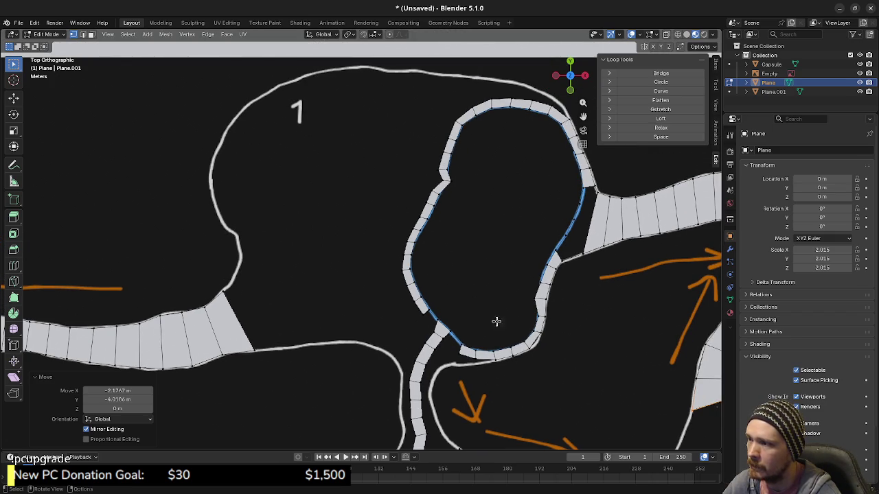
scroll(312, 315, down, 1)
shift+middle_drag(312, 315, 427, 277)
mouse_move(245, 420)
shift+middle_down()
mouse_move(383, 351)
mouse_move(520, 222)
shift+middle_up()
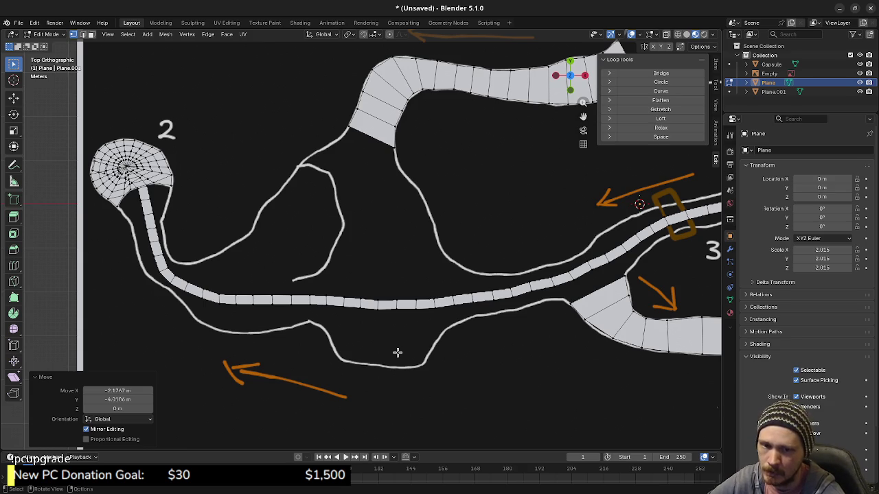
scroll(579, 359, down, 2)
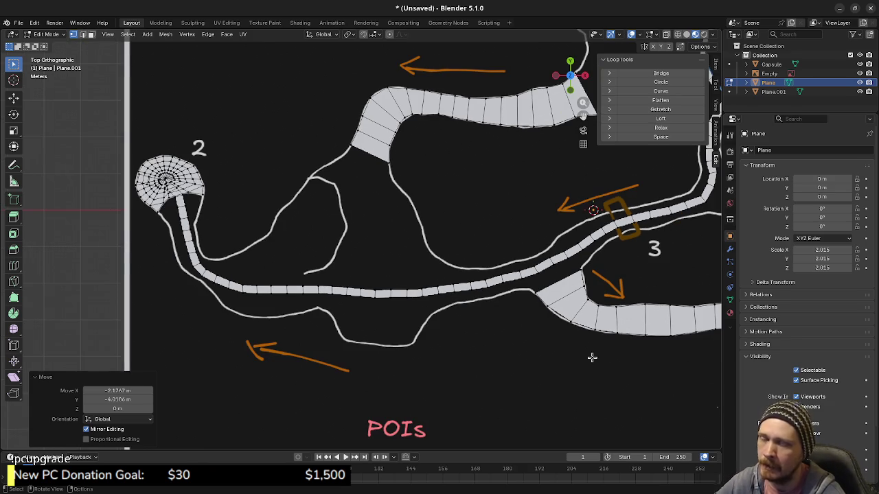
scroll(406, 346, up, 5)
scroll(406, 346, down, 3)
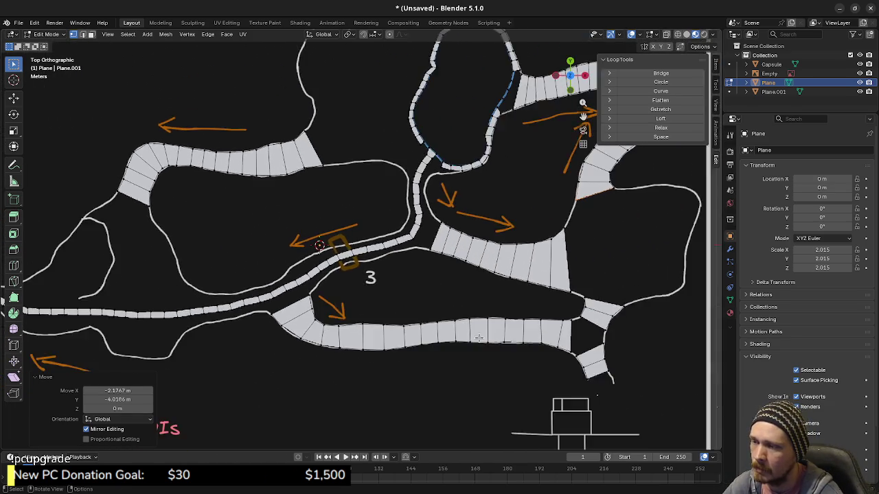
scroll(404, 281, down, 1)
scroll(439, 336, up, 2)
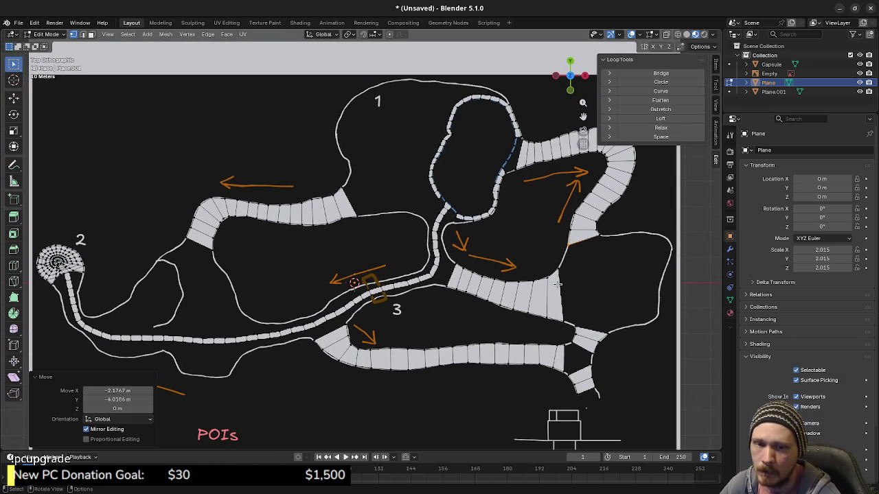
scroll(570, 315, up, 1)
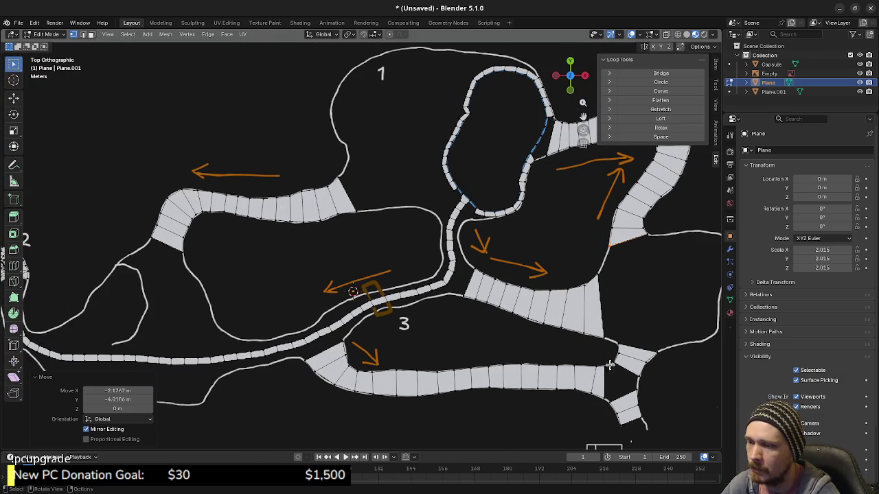
shift+middle_drag(556, 350, 449, 343)
scroll(545, 357, up, 1)
scroll(510, 292, up, 1)
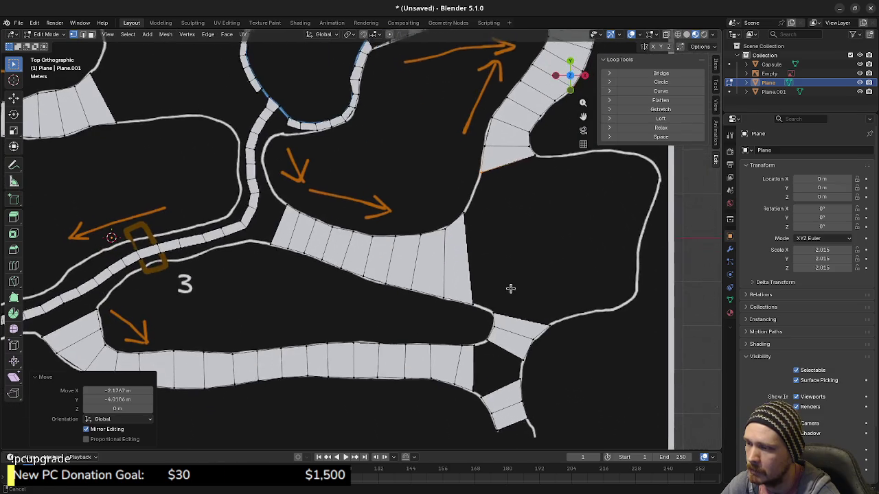
shift+middle_drag(495, 302, 498, 355)
key(a)
key(a)
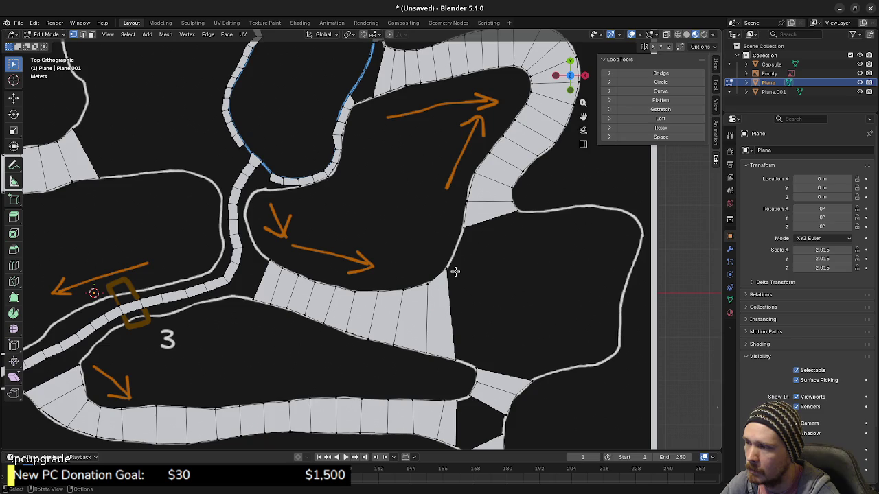
shift+middle_drag(455, 272, 425, 331)
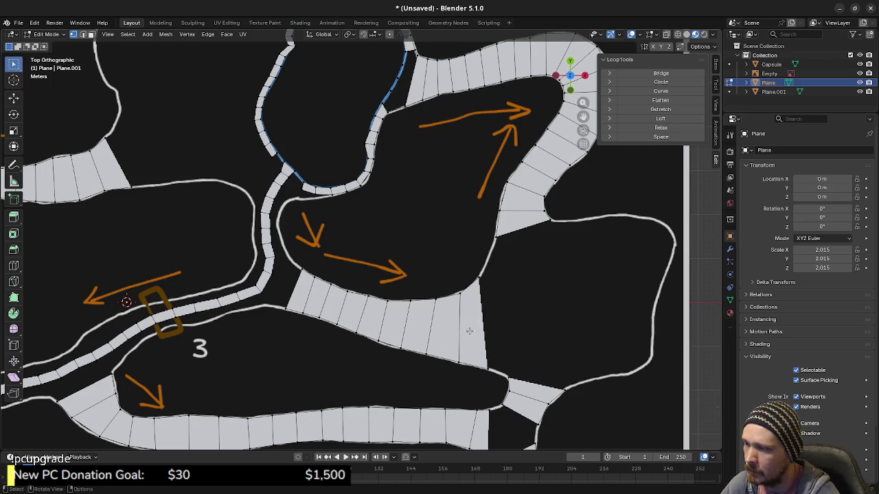
mouse_move(369, 319)
shift+middle_down()
mouse_move(524, 333)
mouse_move(486, 329)
mouse_move(423, 289)
shift+middle_up()
scroll(523, 332, down, 2)
scroll(481, 321, up, 1)
scroll(482, 319, up, 1)
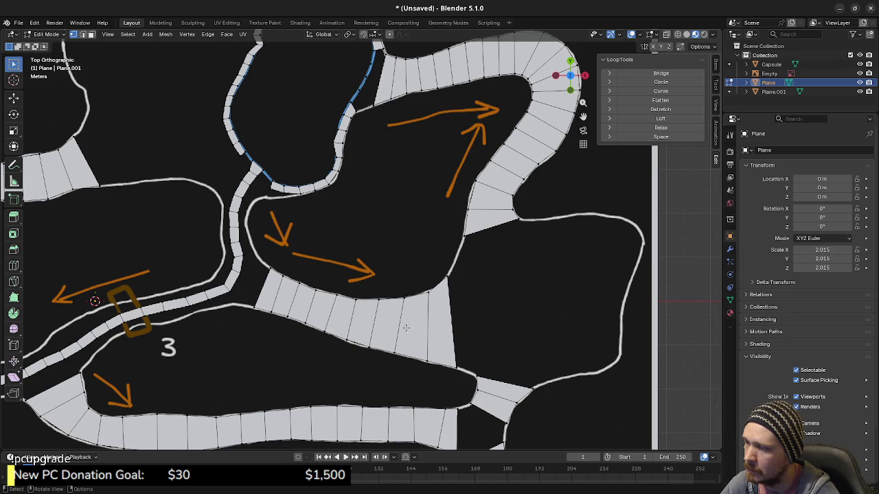
scroll(414, 367, down, 2)
scroll(526, 314, down, 1)
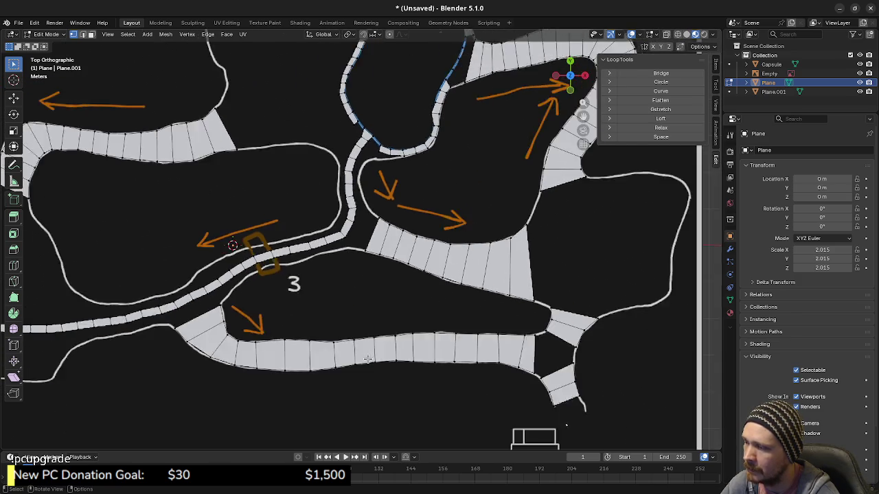
scroll(368, 359, down, 1)
scroll(368, 359, down, 1)
shift+middle_drag(372, 314, 402, 336)
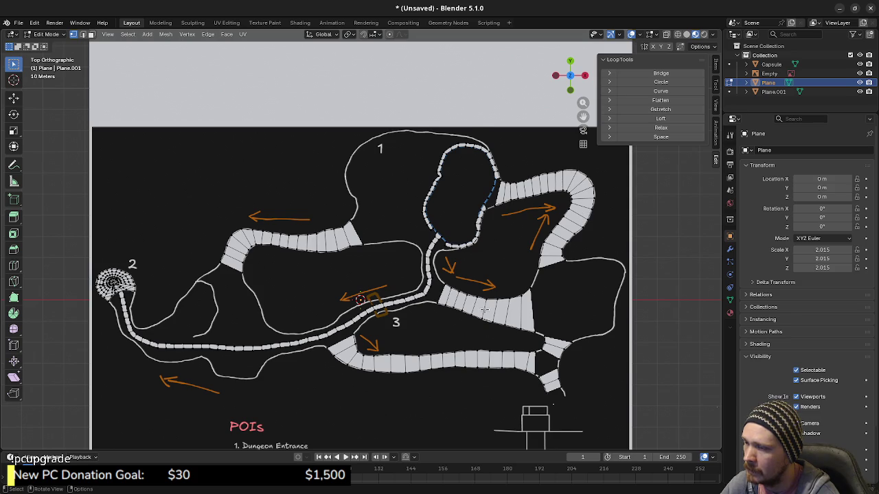
scroll(485, 310, up, 1)
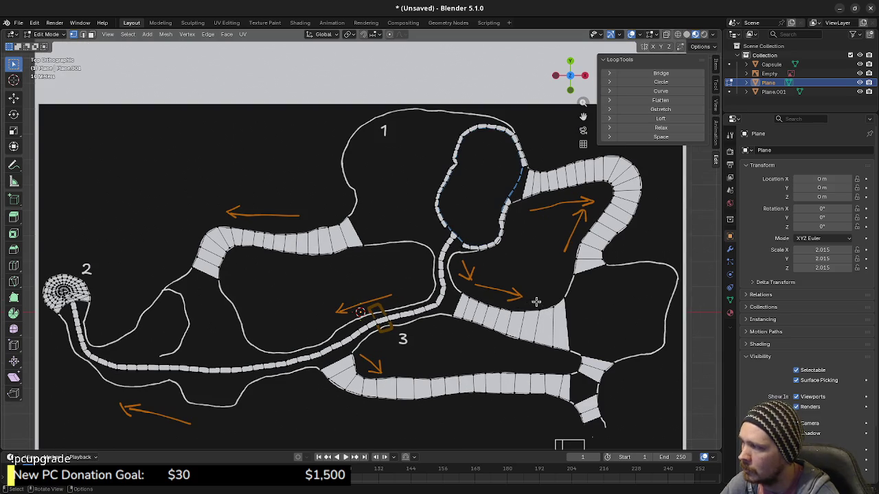
mouse_move(532, 303)
shift+middle_down()
mouse_move(266, 286)
mouse_move(264, 275)
shift+middle_up()
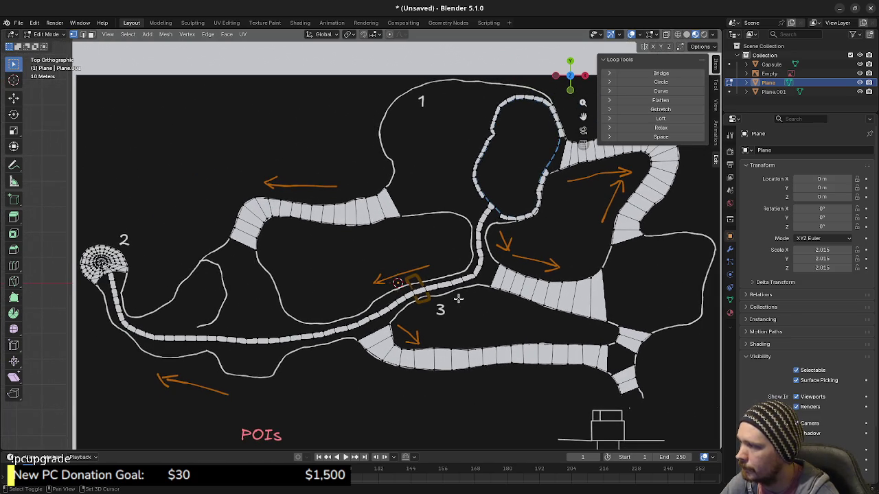
scroll(264, 275, up, 1)
scroll(357, 288, up, 1)
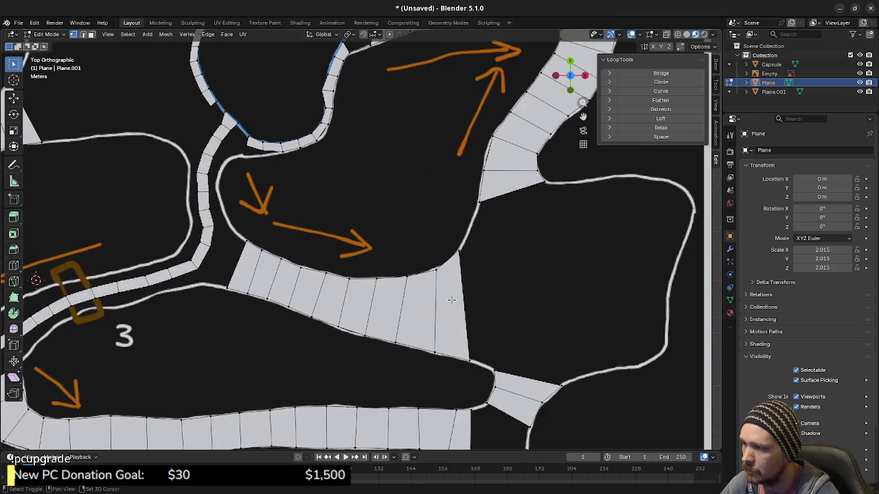
scroll(439, 304, up, 2)
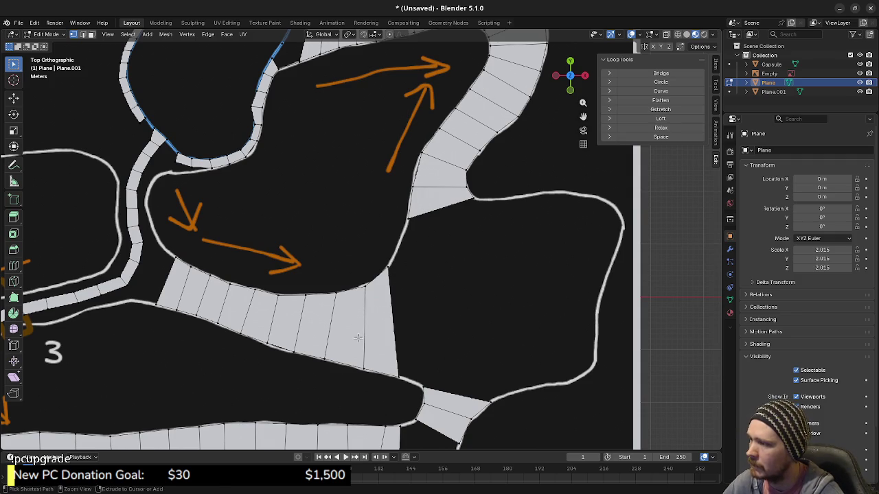
Cut four evenly spaced lengthwise edge loops into the wide strip beside area 3.
key(ctrl+r)
scroll(359, 330, up, 1)
scroll(359, 331, up, 1)
scroll(359, 331, up, 1)
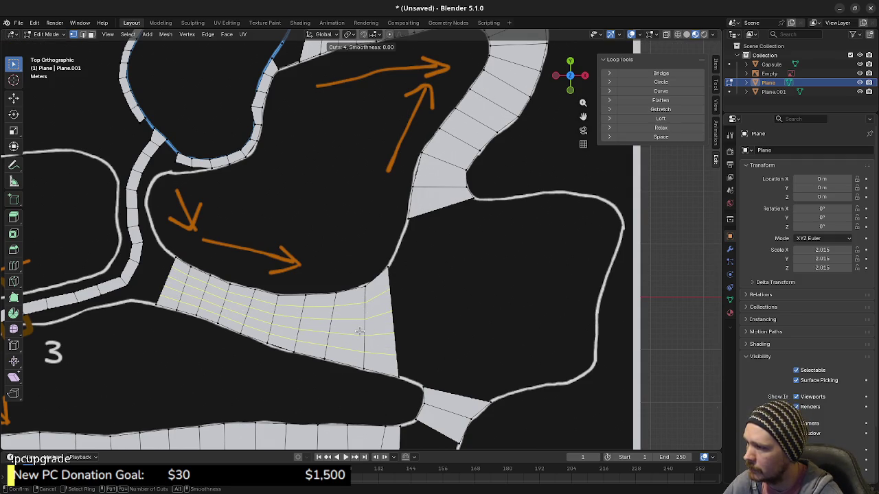
click(359, 331)
right_click(359, 331)
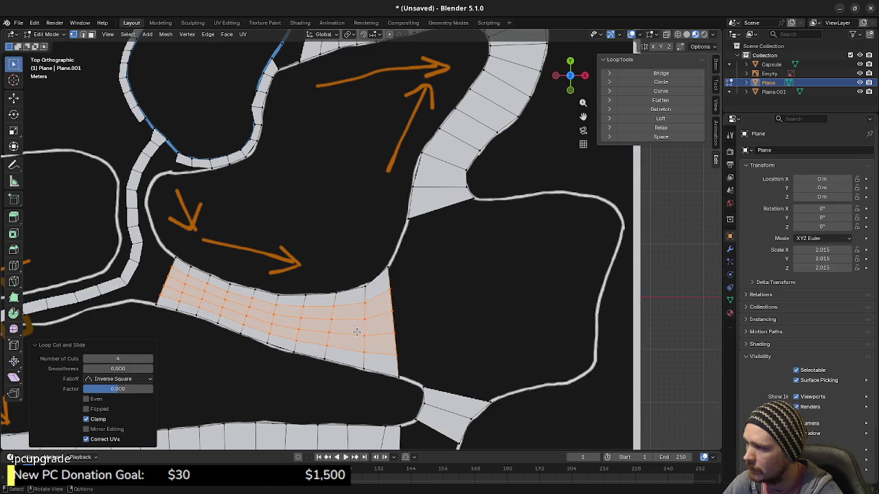
Dissolve the unwanted new edge loop, then pan to show areas 1 and 3.
key(3)
key(alt+a)
alt+click(356, 317)
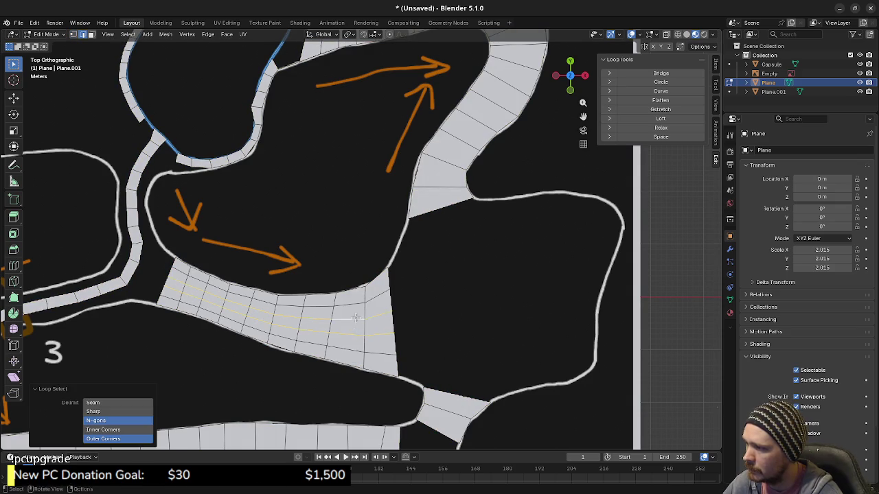
key(x)
click(340, 381)
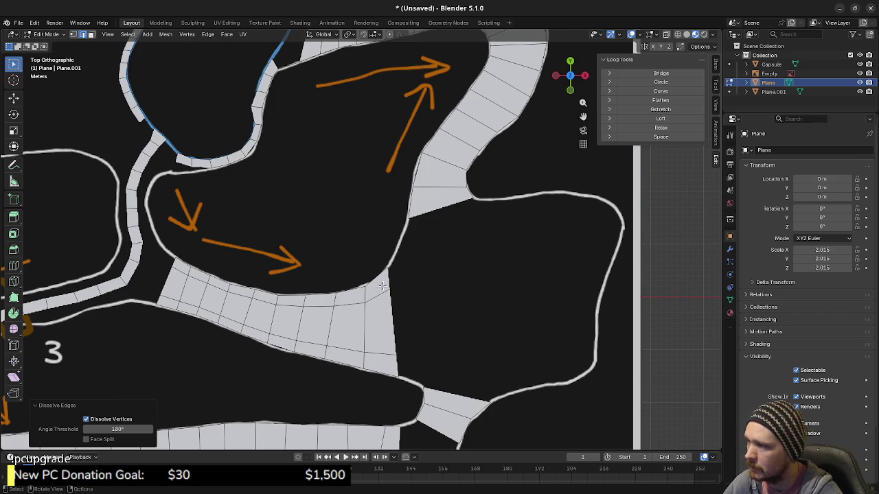
shift+middle_drag(306, 294, 340, 356)
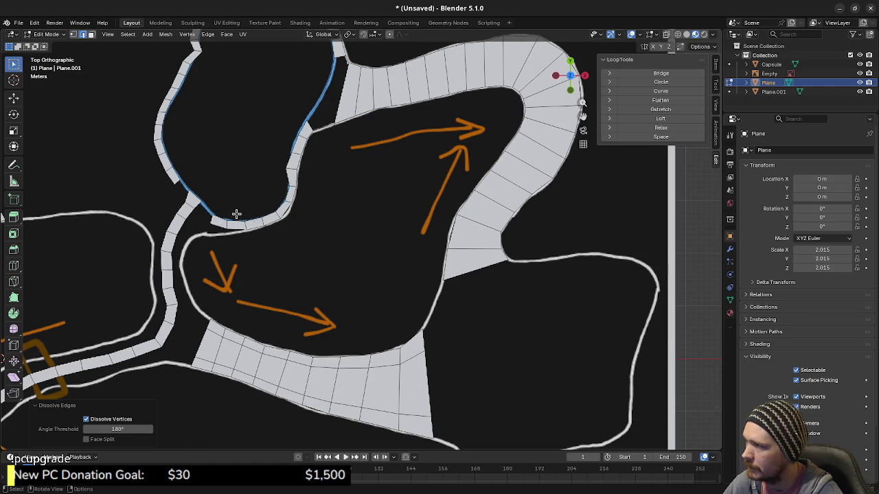
shift+middle_drag(292, 187, 272, 255)
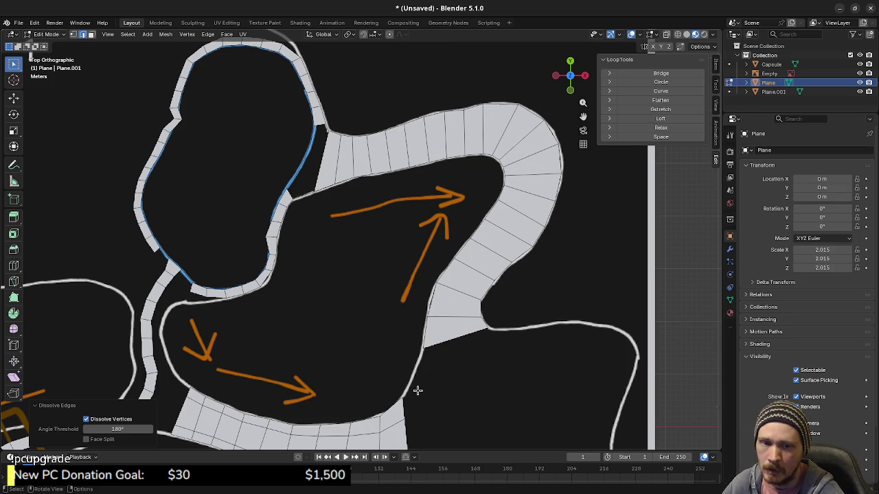
scroll(418, 390, down, 3)
shift+middle_drag(417, 389, 630, 330)
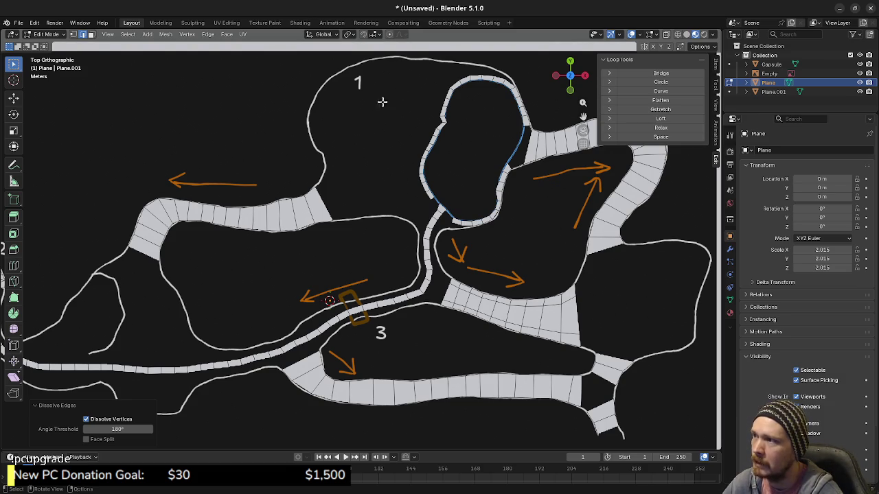
mouse_move(167, 365)
middle_down()
mouse_move(322, 323)
mouse_move(329, 339)
middle_up()
key(KP_7)
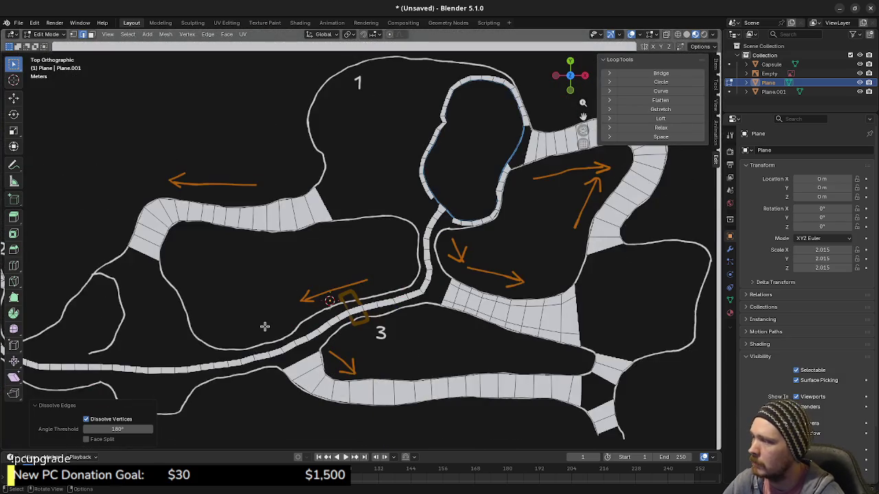
shift+middle_drag(264, 326, 317, 292)
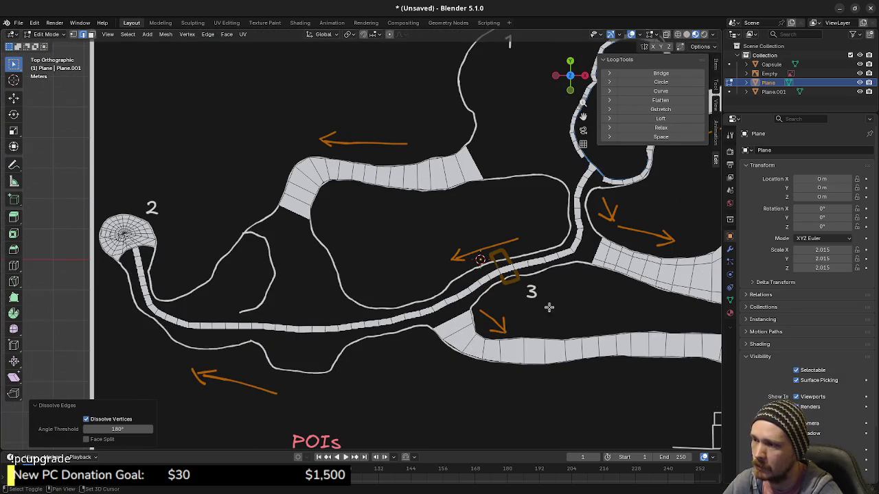
shift+middle_drag(549, 306, 394, 335)
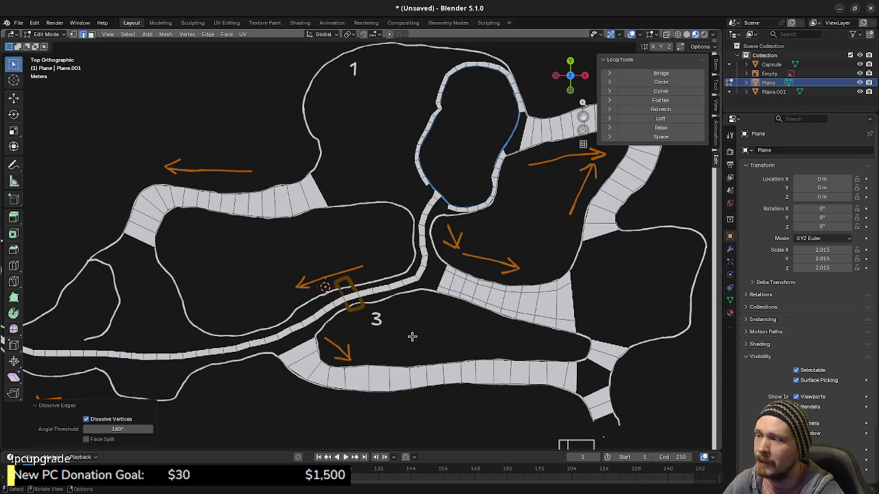
scroll(455, 312, down, 2)
shift+middle_drag(398, 291, 405, 287)
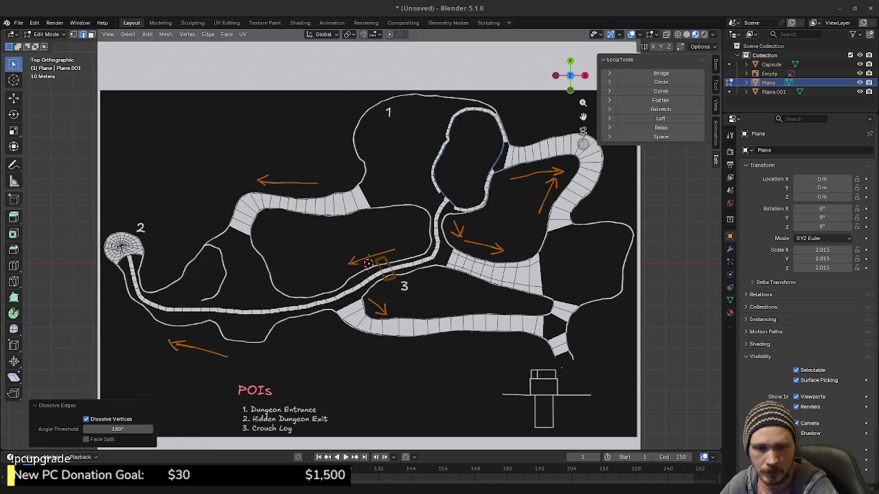
Save forest_zone_blockout.blend, hide the reference map, and orbit the road mesh in perspective.
key(ctrl+s)
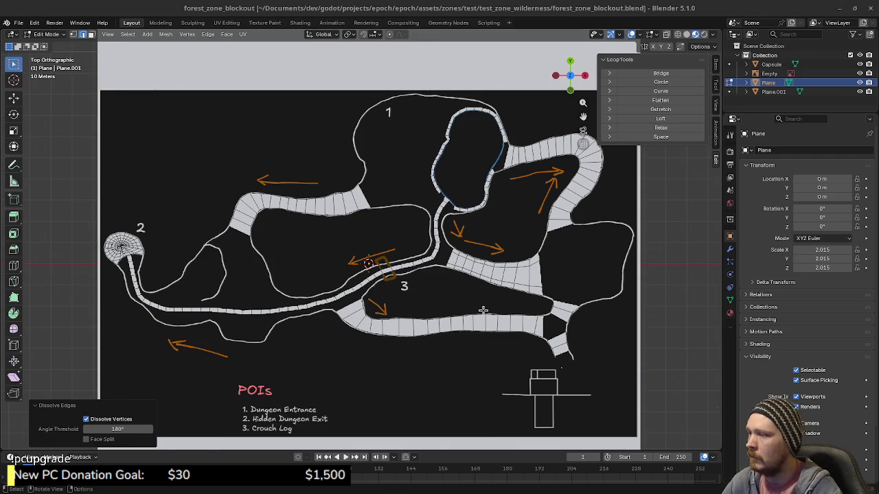
click(859, 72)
mouse_move(385, 268)
middle_down()
mouse_move(517, 286)
mouse_move(439, 303)
middle_up()
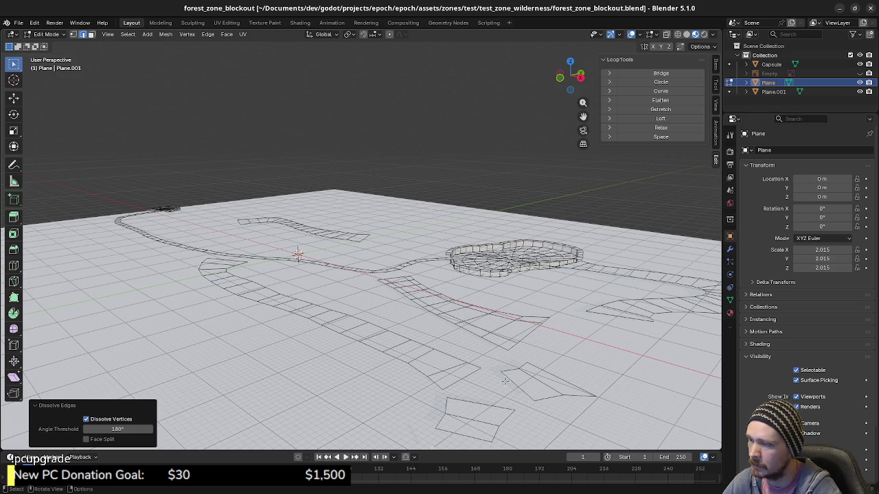
mouse_move(516, 344)
middle_down()
mouse_move(541, 346)
mouse_move(518, 305)
mouse_move(495, 289)
middle_up()
Show the reference map image again and orbit around the road mesh.
click(859, 73)
mouse_move(440, 268)
middle_down()
mouse_move(419, 251)
mouse_move(428, 254)
middle_up()
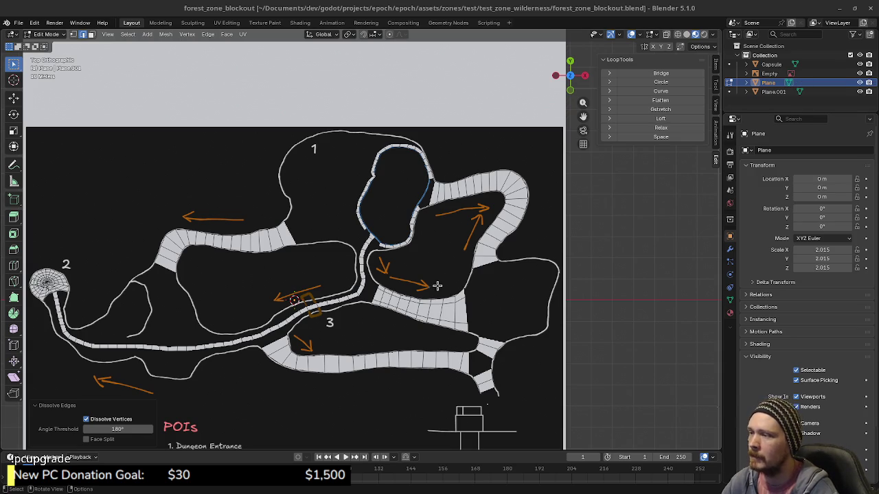
Add four loop cuts to the lower road piece and dissolve the surplus lengthwise loop.
shift+middle_drag(440, 288, 522, 250)
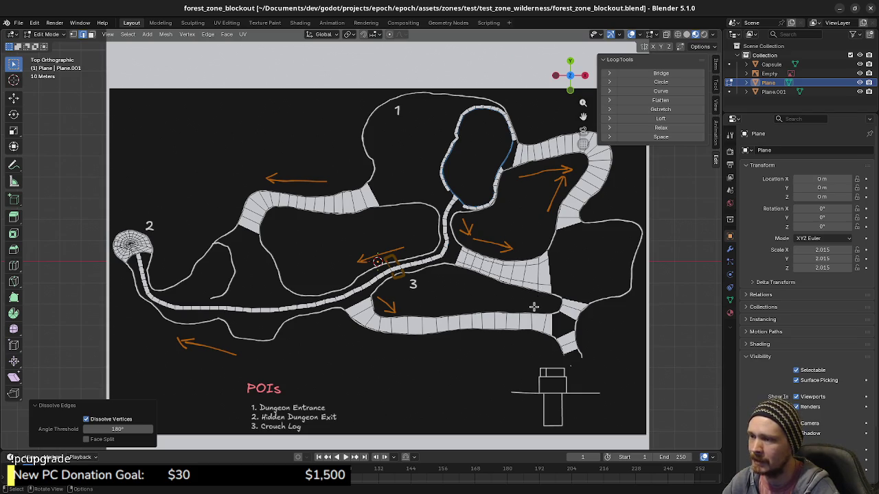
key(ctrl+r)
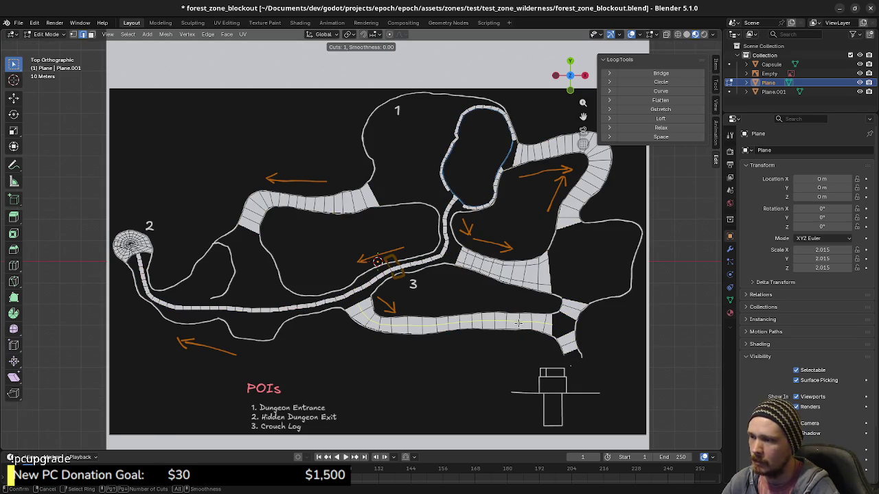
scroll(519, 323, up, 1)
click(519, 322)
right_click(522, 326)
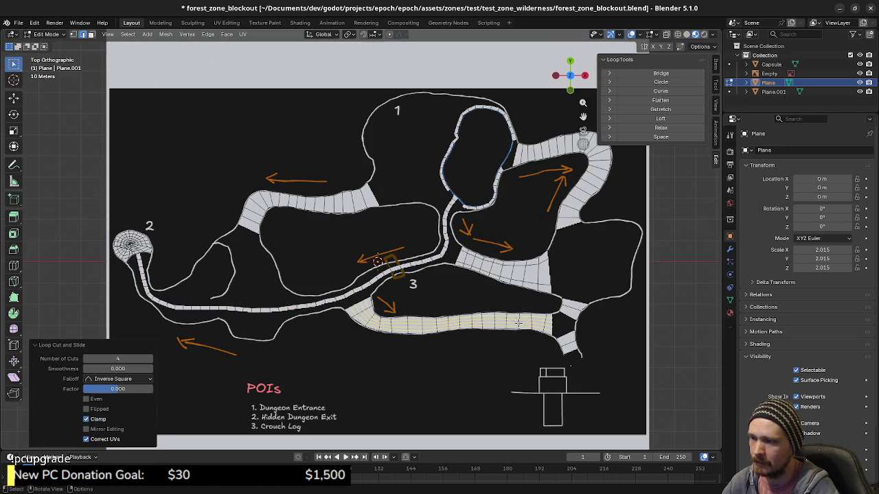
scroll(566, 360, up, 2)
scroll(542, 357, up, 3)
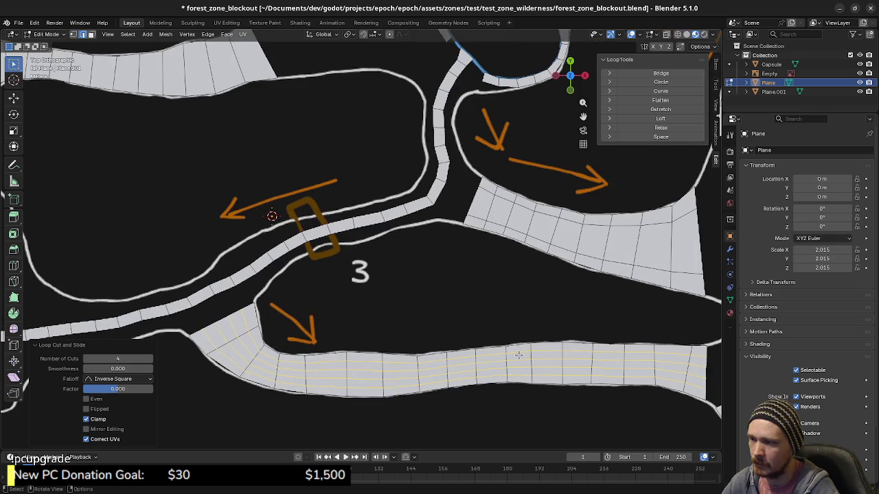
alt+click(552, 359)
key(x)
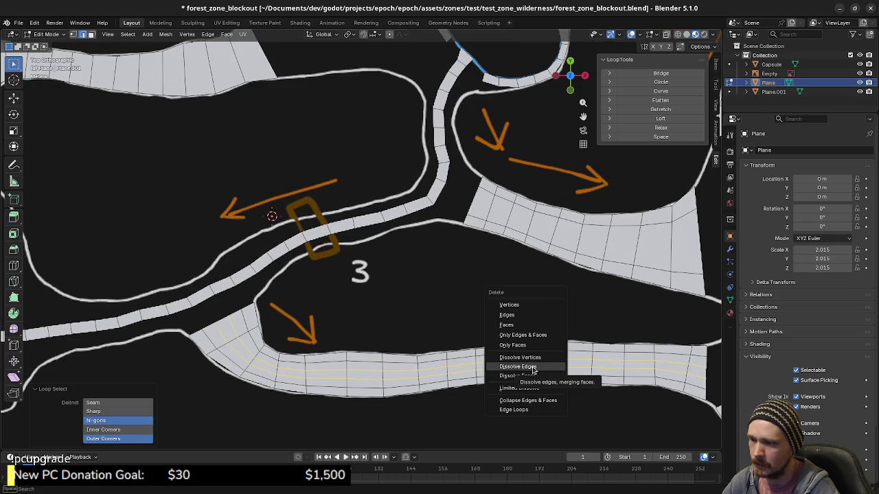
click(533, 371)
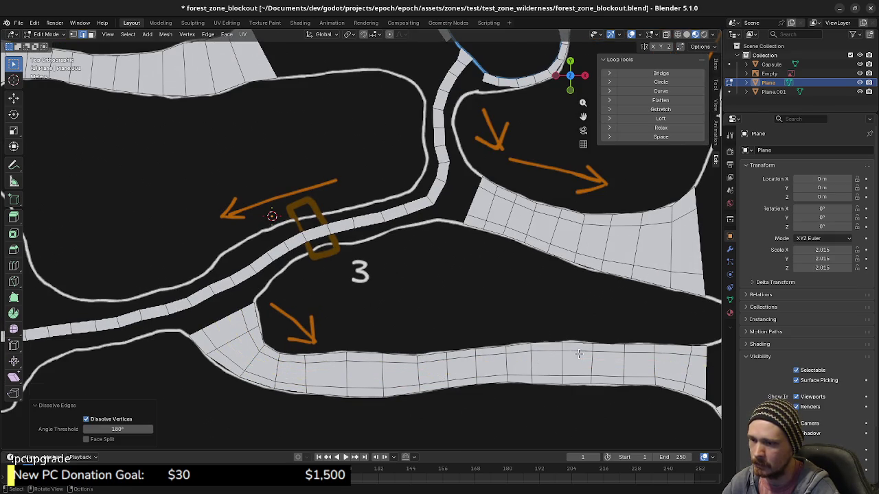
shift+middle_drag(533, 371, 322, 335)
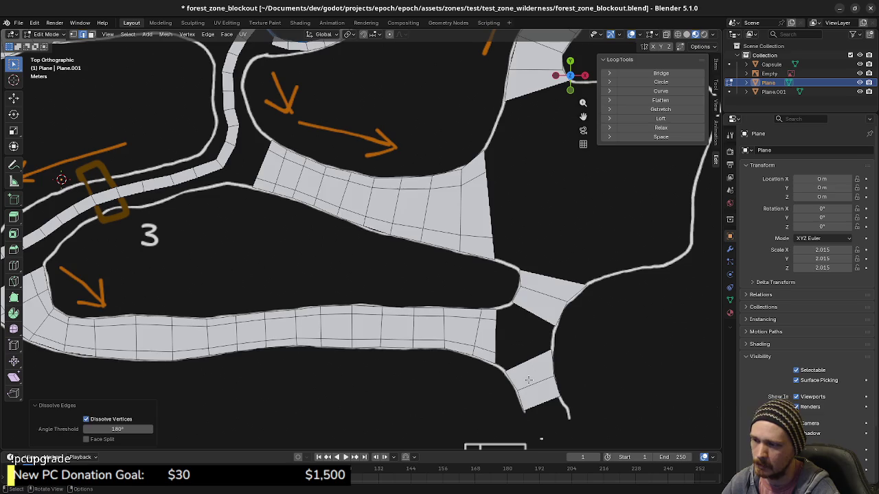
Add four loop cuts across the small junction piece and dissolve its stray edge loop.
key(ctrl+r)
scroll(528, 380, up, 1)
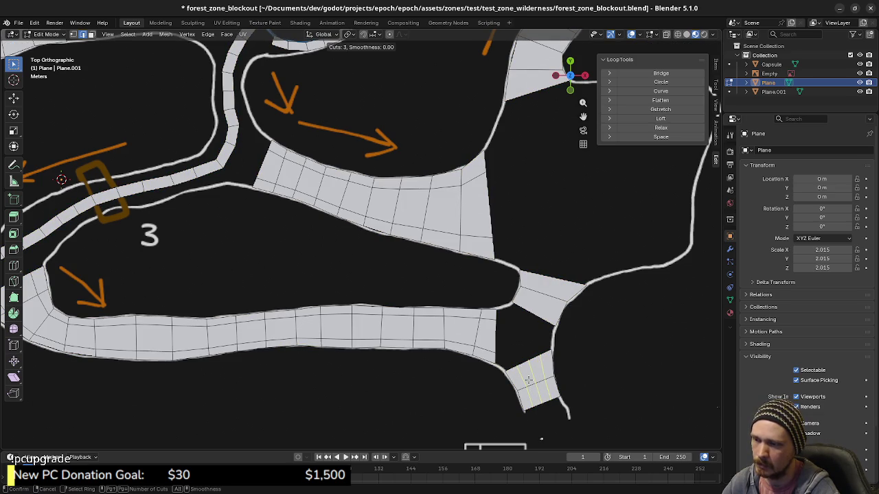
click(528, 379)
right_click(528, 379)
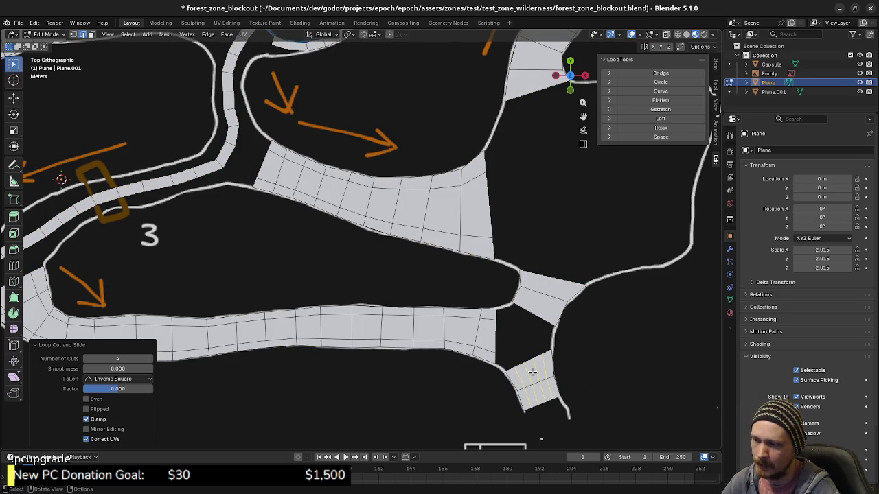
click(532, 372)
alt+click(533, 374)
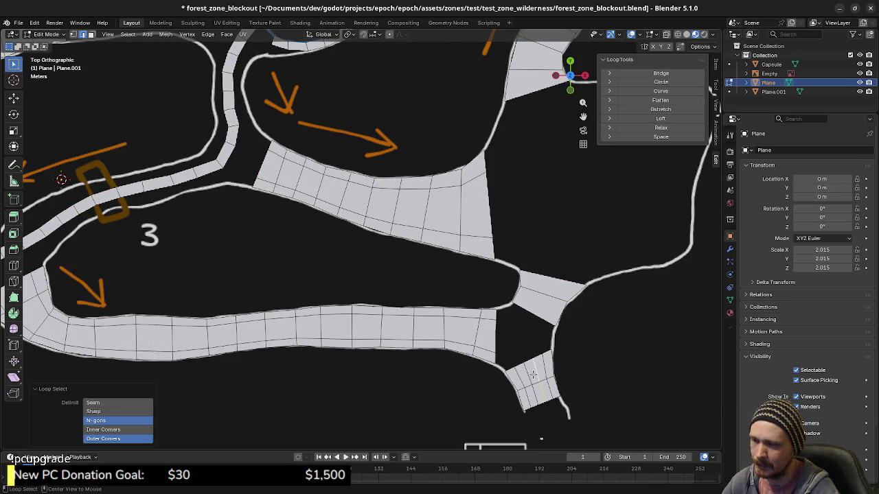
key(x)
click(528, 374)
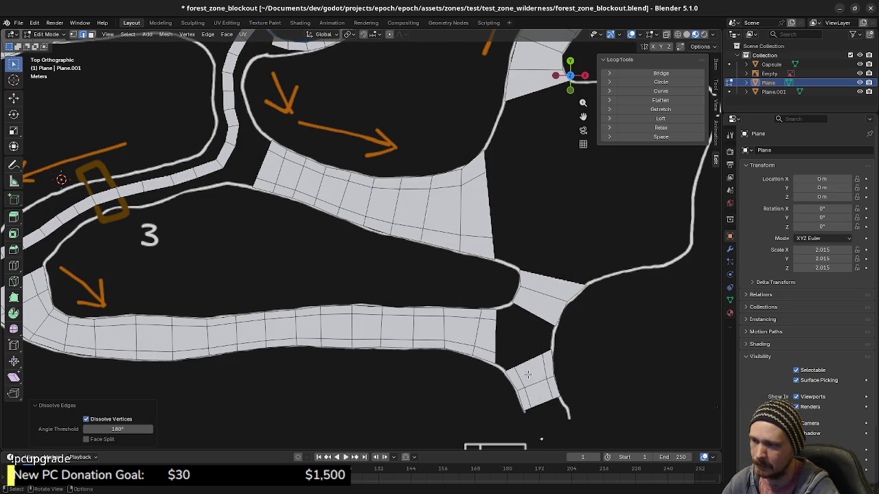
Add four cuts to the middle junction piece, dissolve its extra loop, and zoom out.
key(ctrl+r)
scroll(539, 290, up, 1)
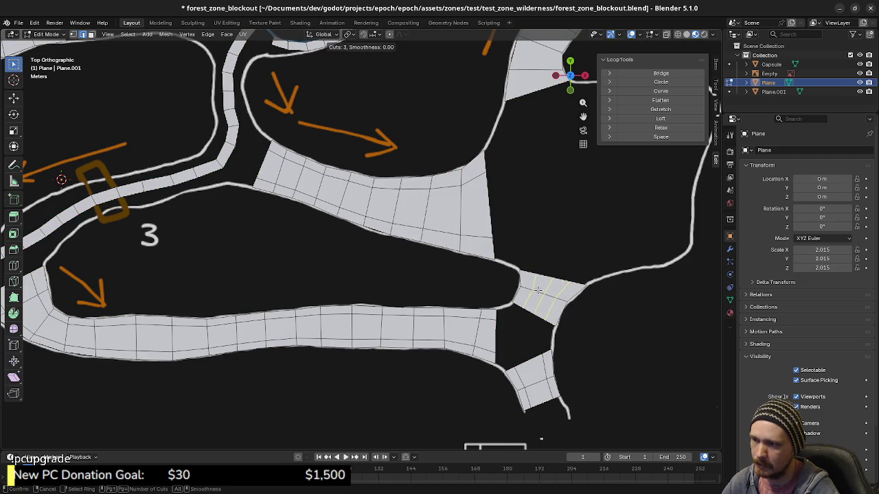
click(539, 290)
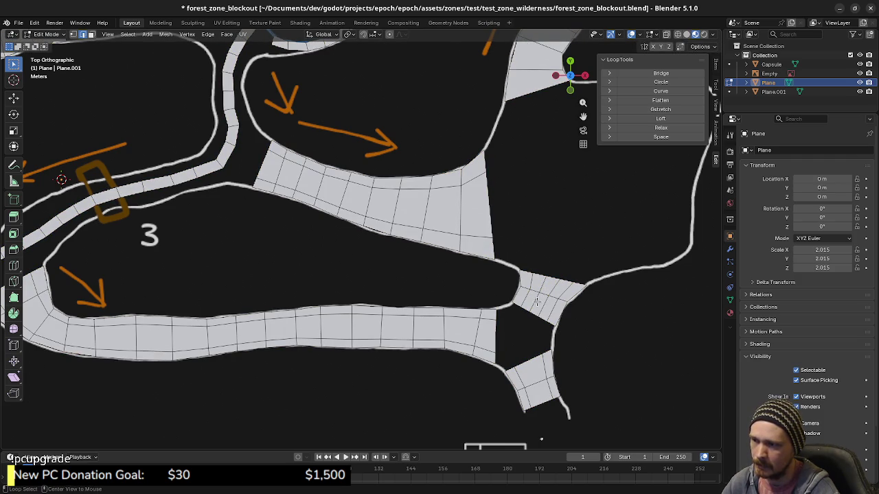
alt+click(537, 302)
key(x)
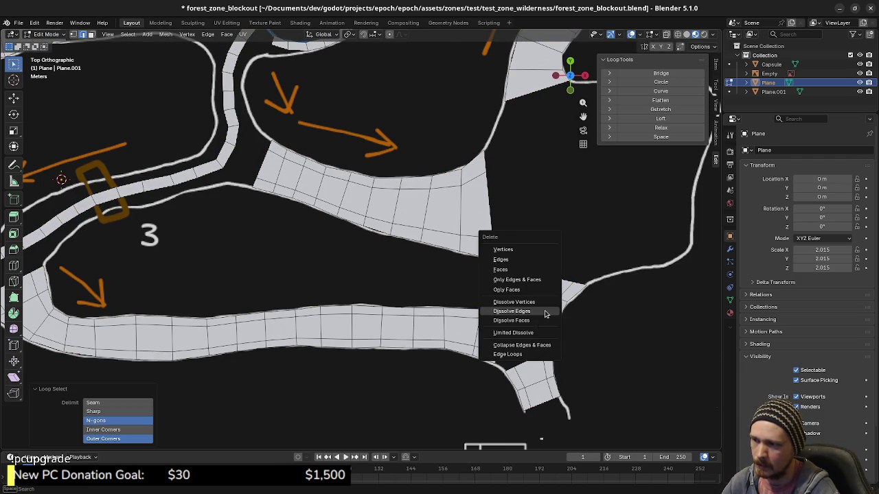
click(544, 311)
scroll(529, 339, down, 2)
scroll(528, 338, down, 2)
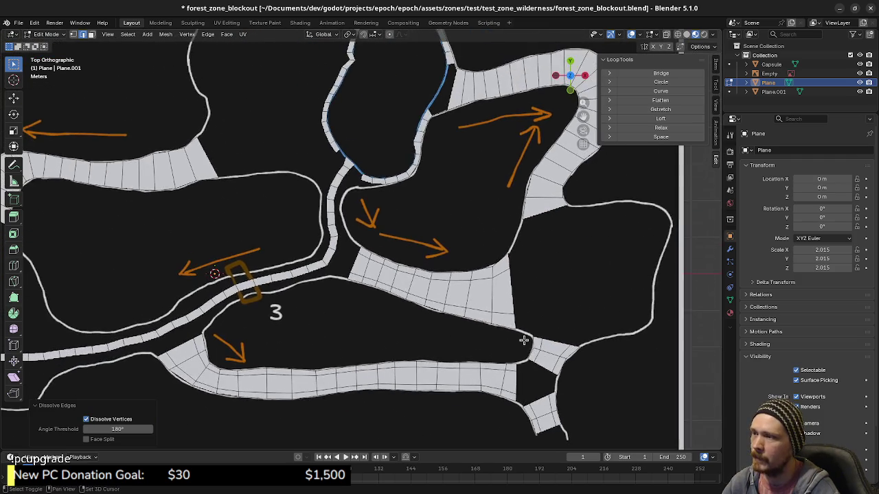
scroll(526, 336, down, 1)
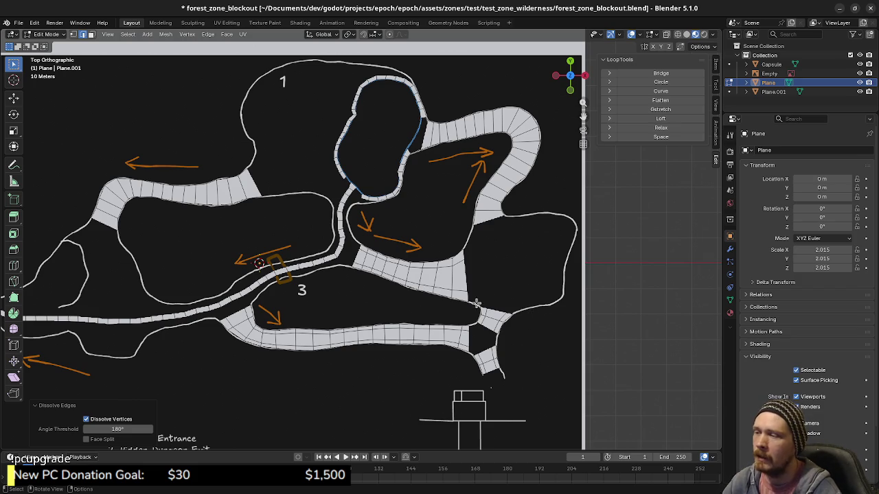
Add four loop cuts to the curved upper-right strip and dissolve its leftover edge loop.
key(ctrl+r)
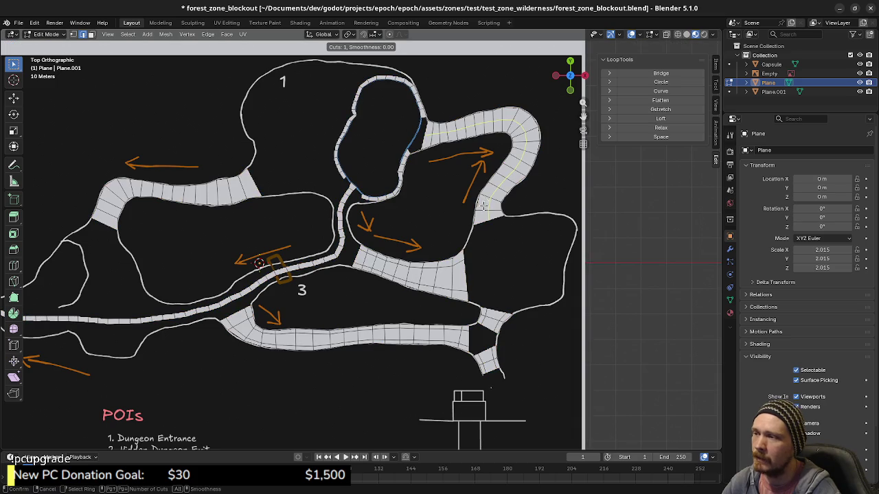
scroll(483, 206, up, 1)
click(483, 206)
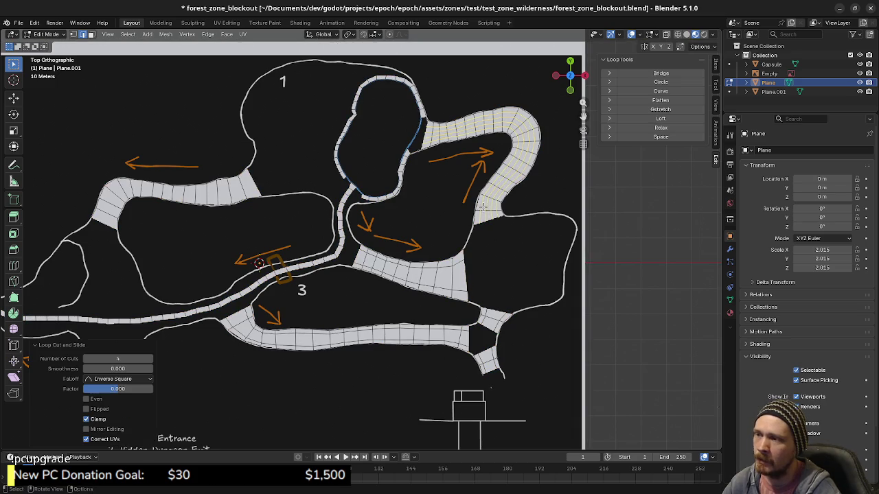
scroll(501, 243, up, 2)
shift+middle_drag(522, 242, 451, 288)
scroll(506, 297, up, 1)
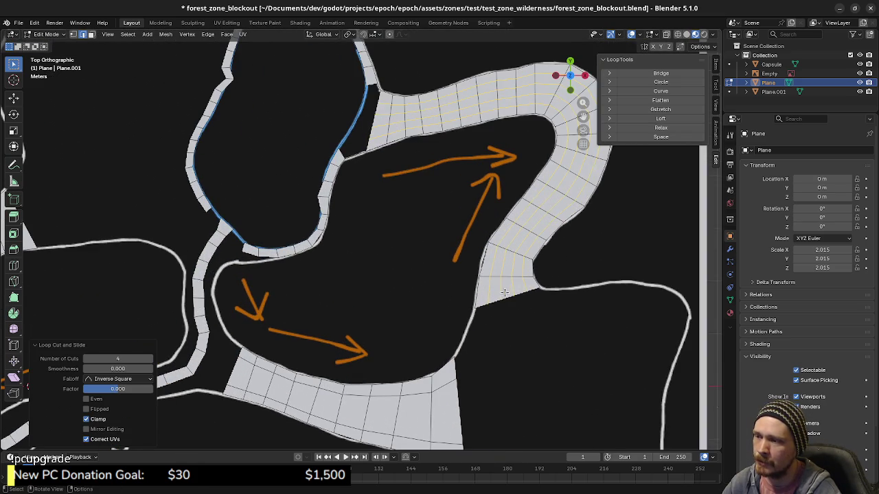
key(a)
key(alt+a)
alt+click(496, 285)
key(x)
click(511, 283)
Add four evenly placed loop cuts to the upper-left strip and dissolve its leftover loop.
scroll(511, 283, down, 1)
scroll(511, 282, down, 1)
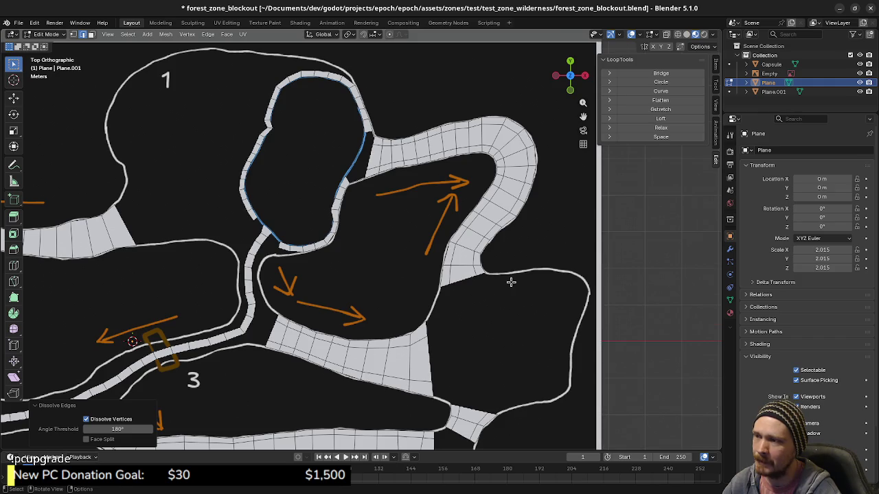
scroll(510, 281, down, 1)
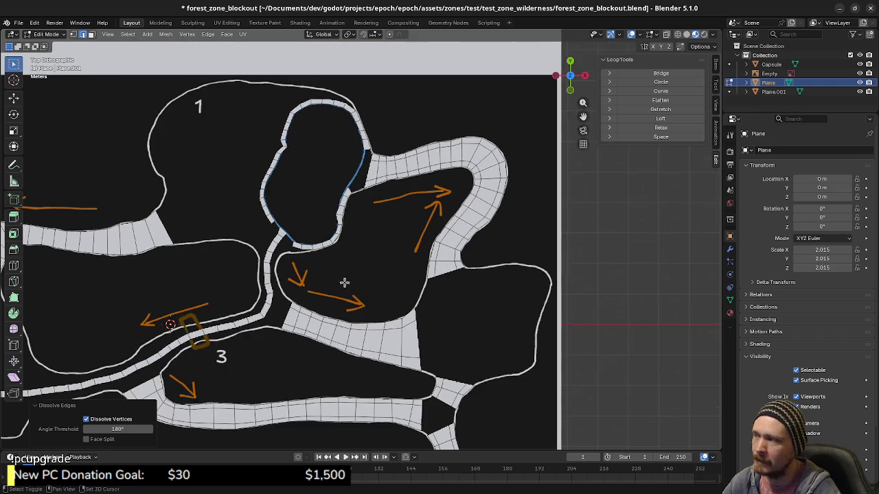
shift+middle_drag(344, 282, 436, 287)
key(ctrl+r)
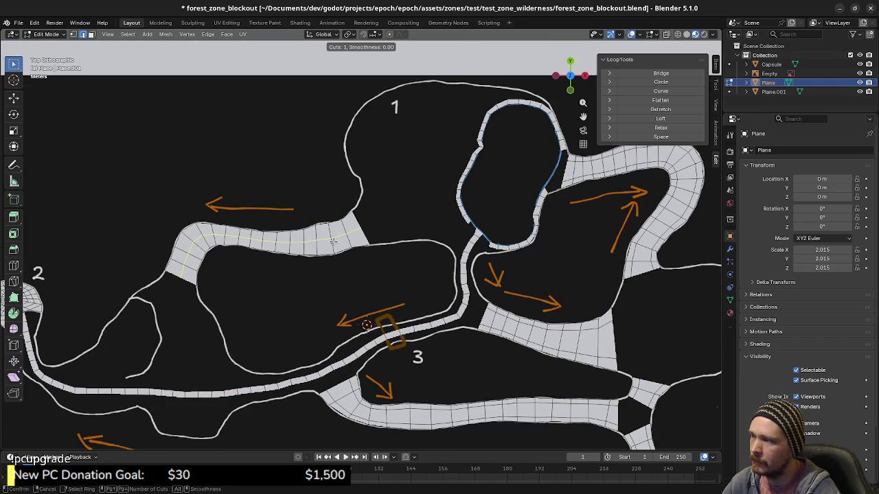
scroll(332, 241, up, 1)
click(333, 243)
right_click(335, 244)
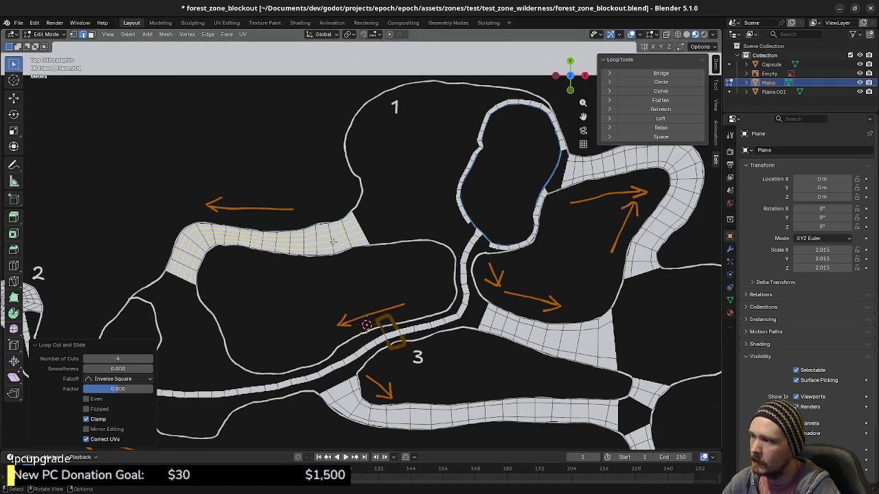
scroll(347, 250, up, 3)
scroll(346, 249, up, 2)
alt+click(343, 231)
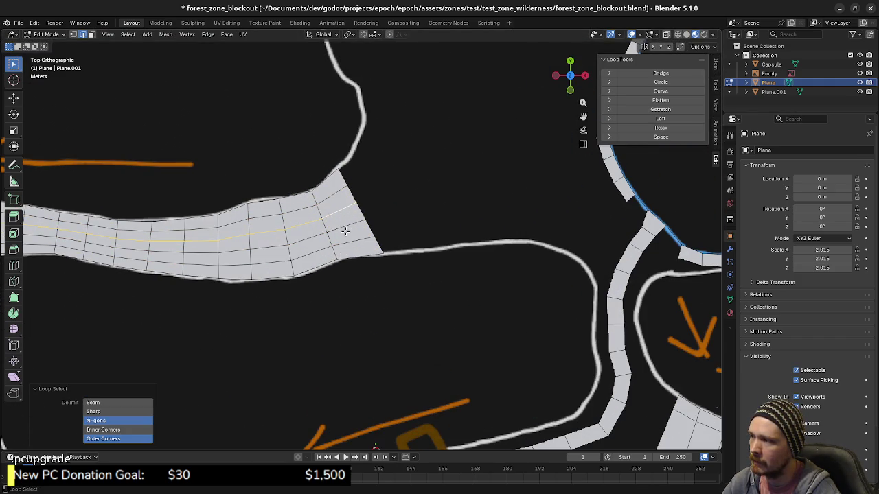
key(x)
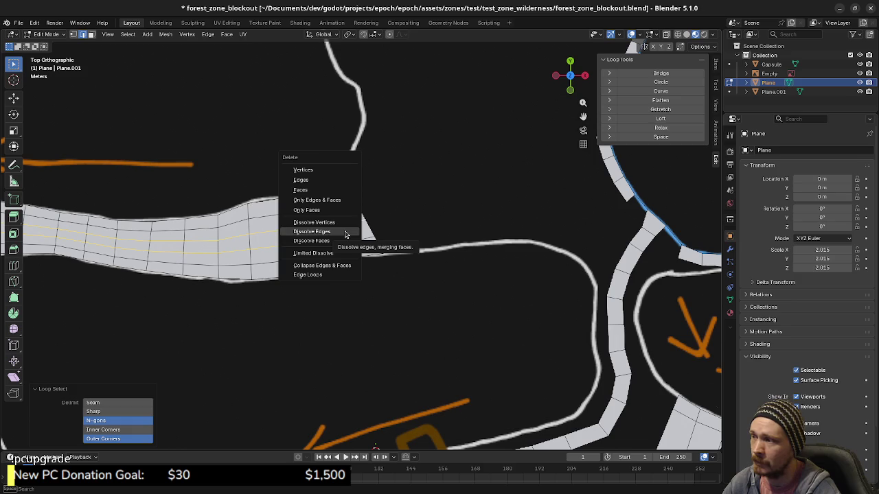
click(335, 235)
Zoom out to check the whole road layout, then switch to the browser.
scroll(362, 277, down, 4)
scroll(371, 283, down, 2)
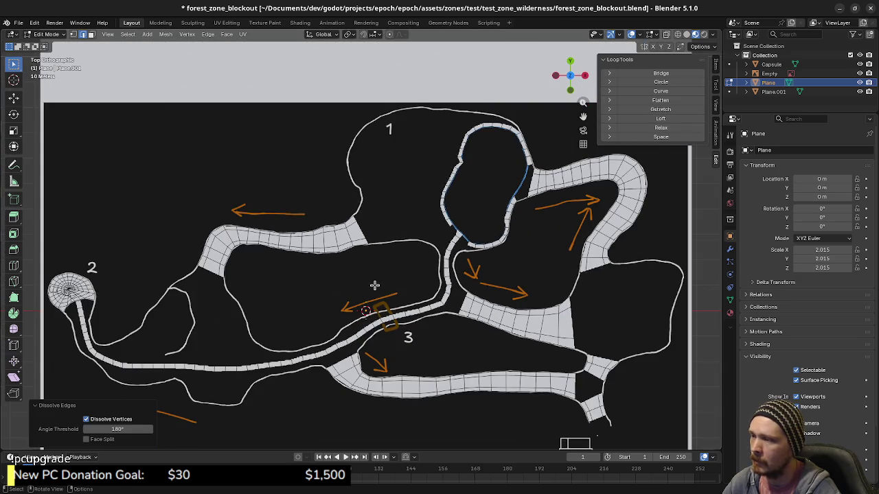
shift+middle_drag(371, 284, 346, 287)
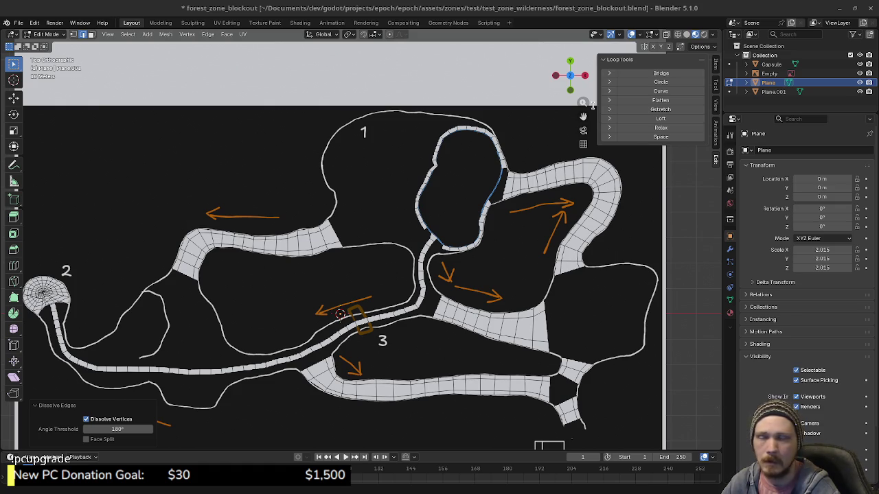
key(alt+Tab)
Open the (Long Ver.) Zelda Wind Waker 3D environments video from the channel's Videos list.
scroll(542, 220, down, 4)
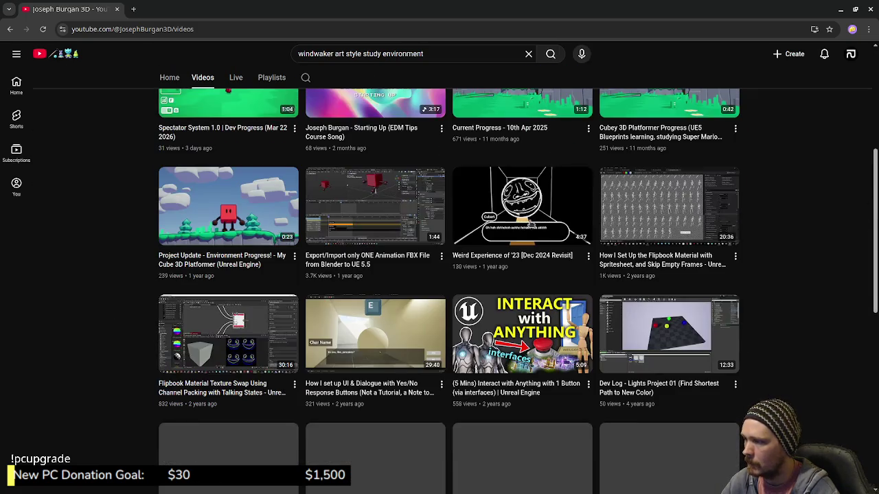
scroll(530, 225, down, 1)
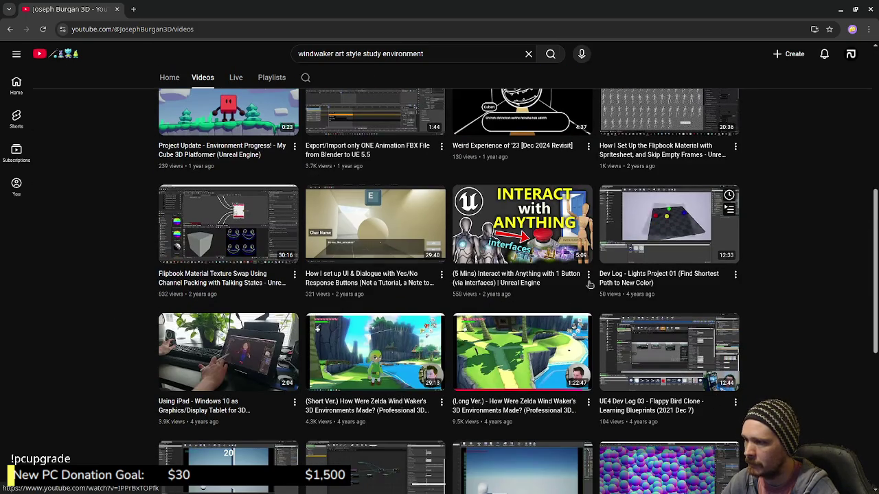
scroll(529, 225, down, 1)
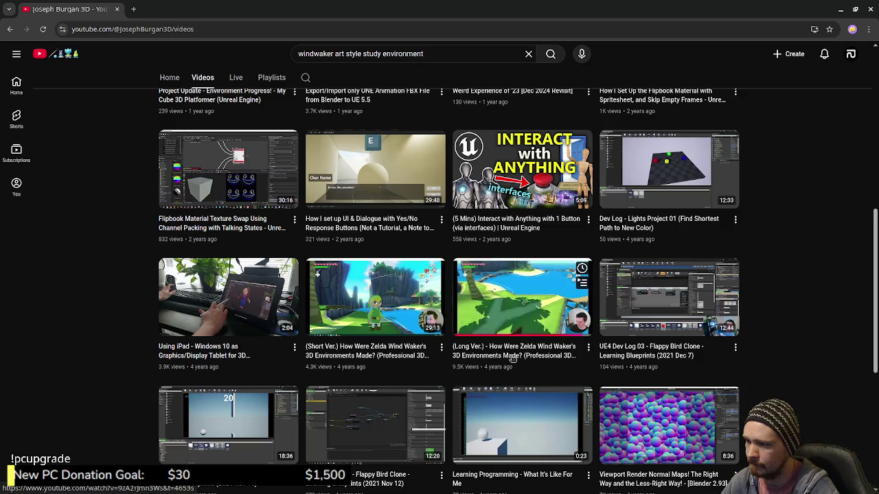
click(523, 323)
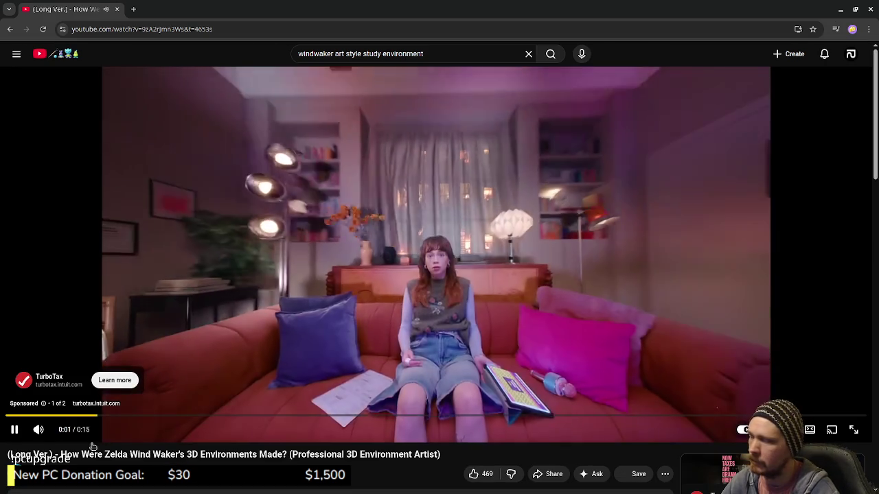
Mute and skip the ad, then unmute the Wind Waker video.
key(m)
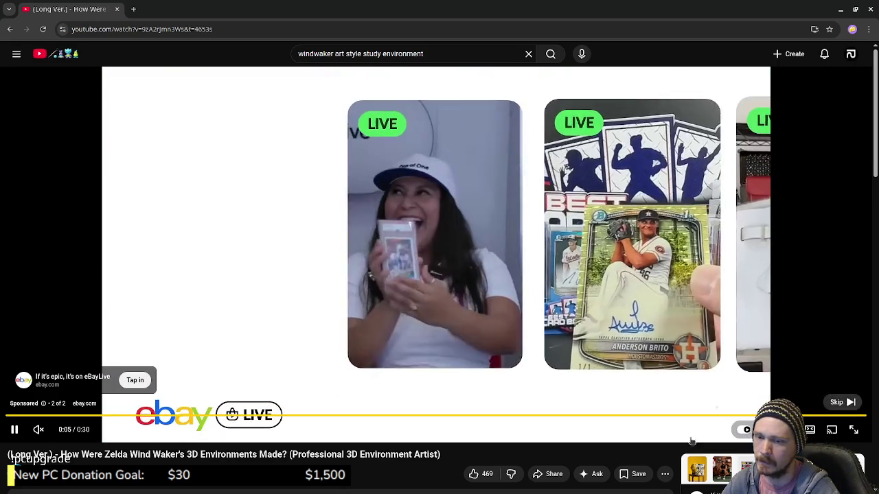
click(843, 403)
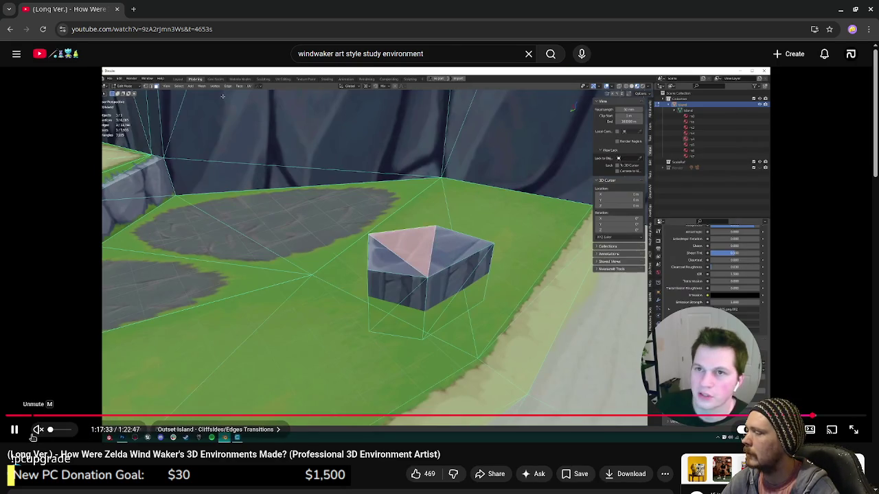
click(34, 434)
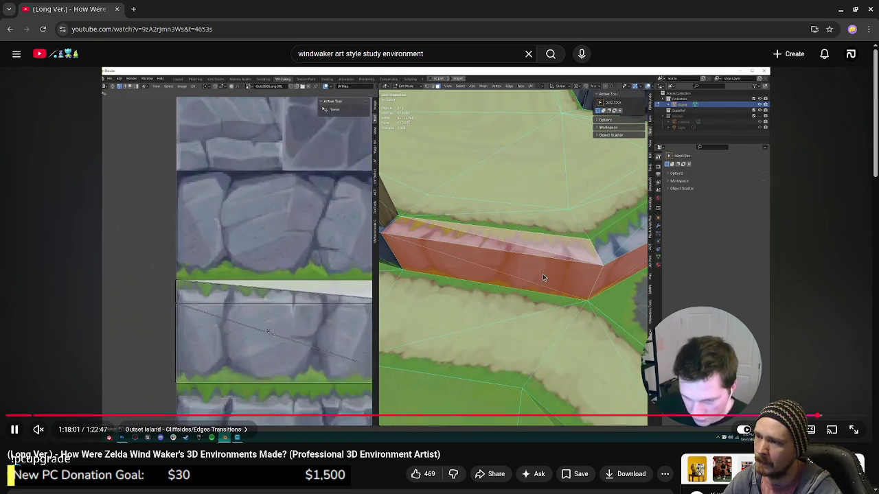
Pause the video at 1:18:01 on the Outset Island cliffside texture-mapping demonstration.
click(549, 257)
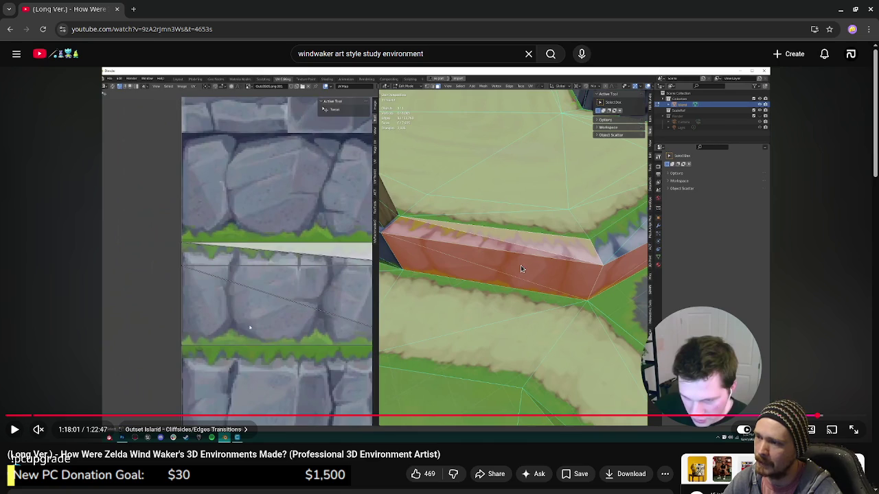
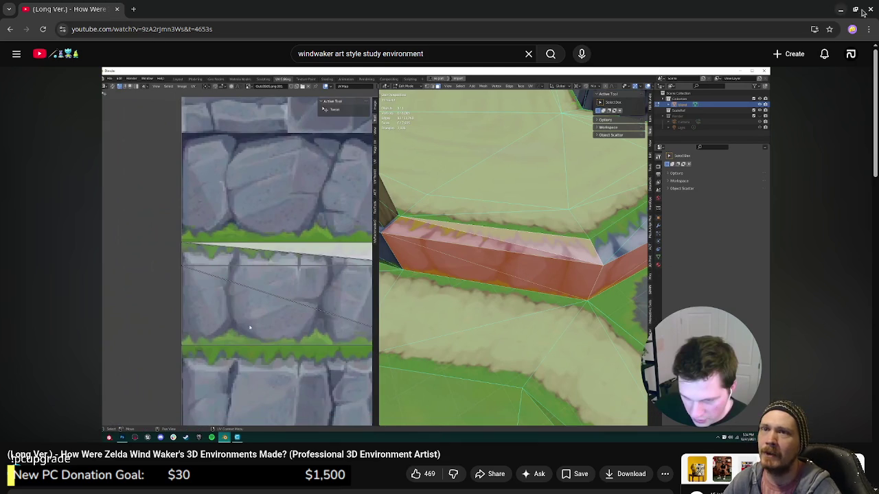
Switch from the Wind Waker YouTube video back to forest_zone_blockout.blend in Blender.
key(alt+Tab)
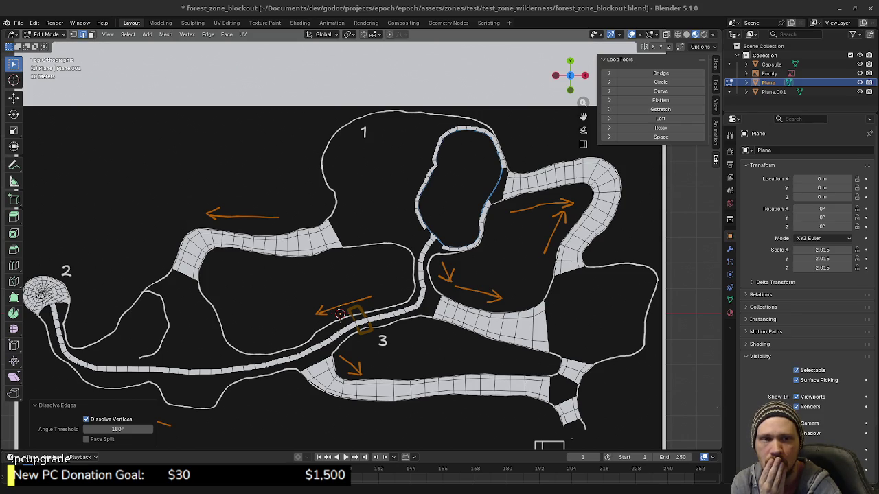
Frame the pond island in the viewport and hide the Empty sketch reference.
shift+middle_drag(446, 324, 396, 312)
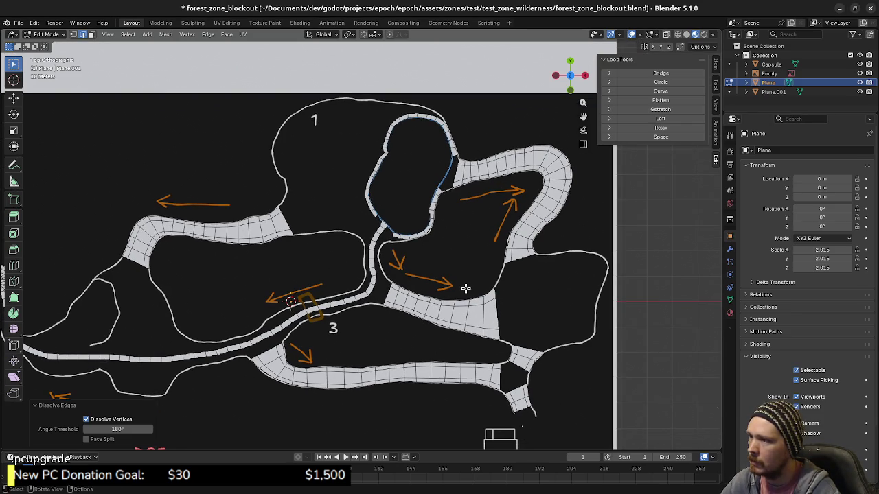
scroll(388, 240, up, 1)
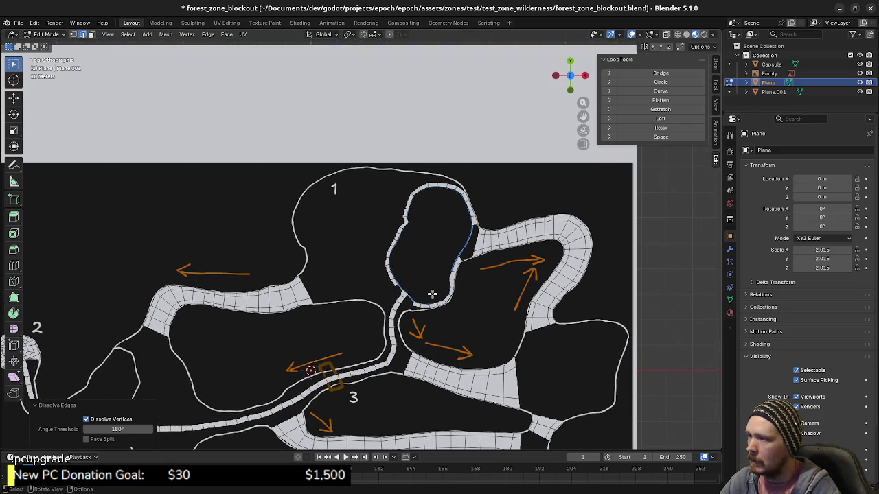
scroll(431, 294, up, 2)
scroll(522, 274, up, 1)
shift+middle_drag(541, 282, 418, 269)
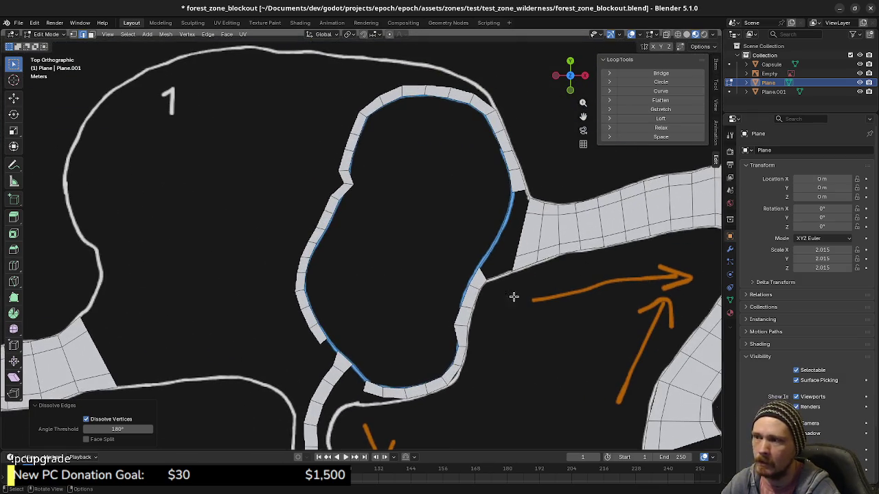
scroll(550, 282, down, 1)
scroll(515, 293, up, 3)
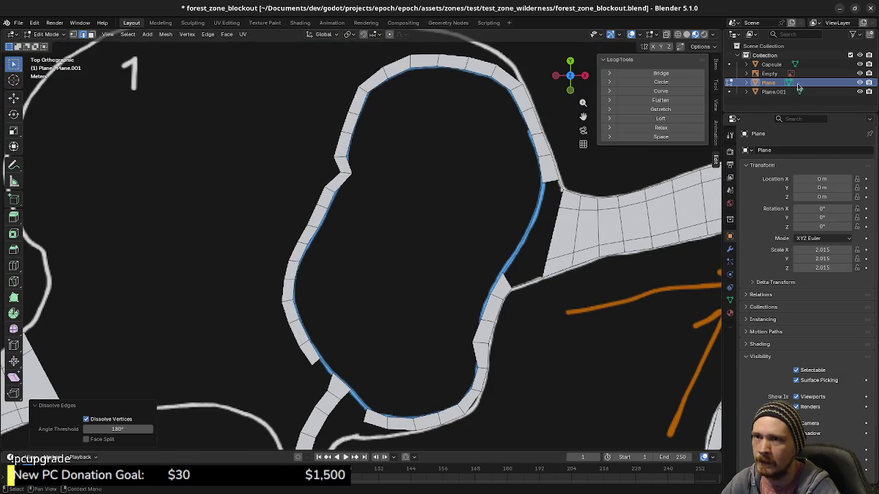
click(860, 73)
Reveal the hidden pond floor faces and separate them into a new object.
middle_drag(435, 285, 407, 267)
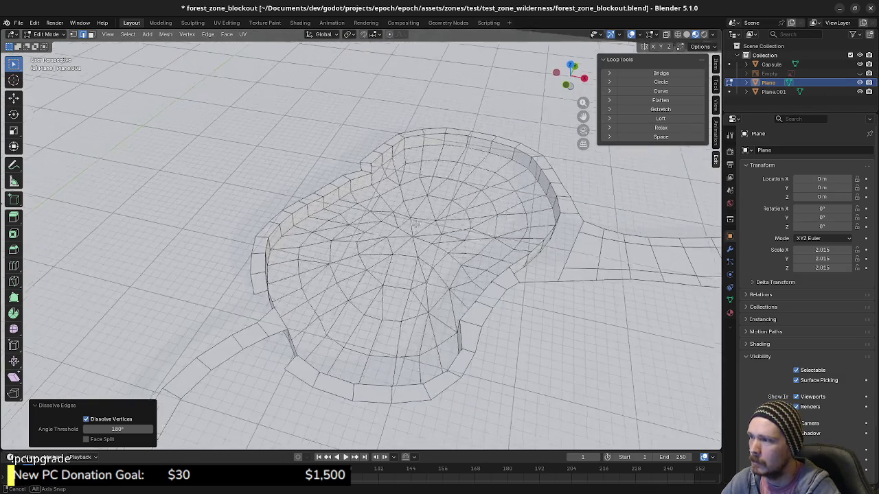
key(alt+h)
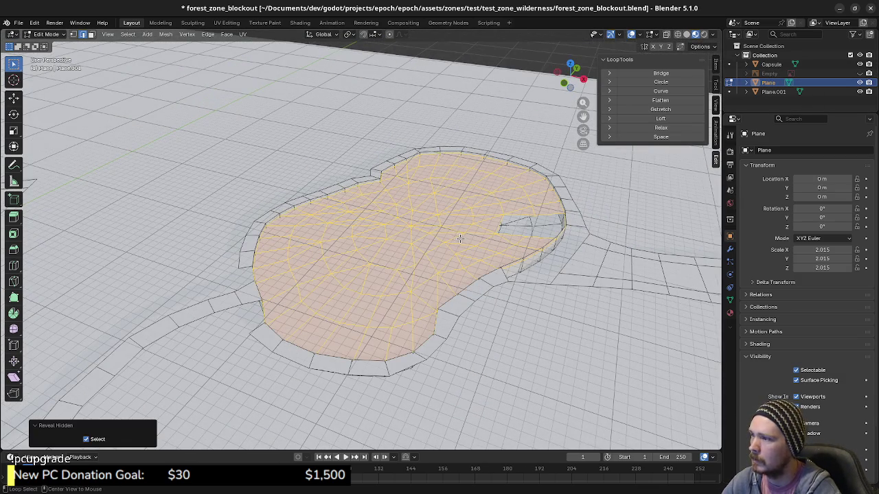
mouse_move(472, 245)
middle_down()
mouse_move(483, 274)
mouse_move(476, 183)
middle_up()
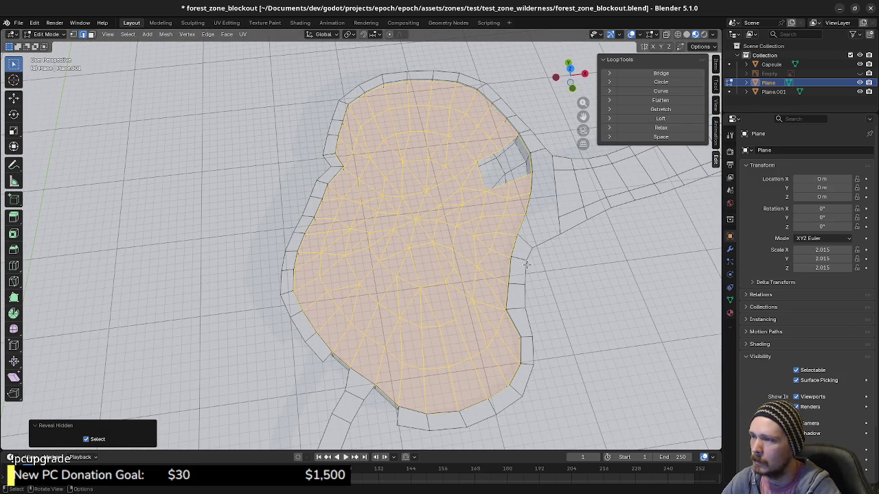
middle_drag(564, 292, 537, 260)
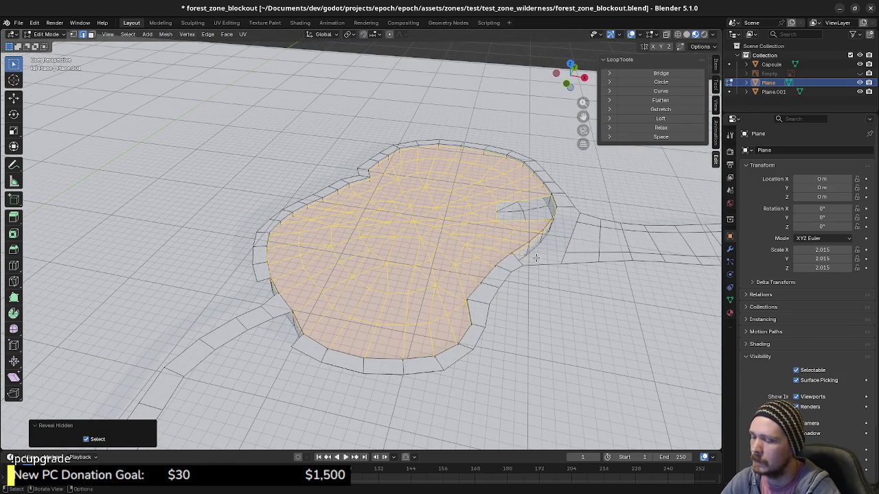
key(p)
click(536, 257)
Select Plane.002 and edit its whole mesh from the top view.
key(Tab)
click(421, 248)
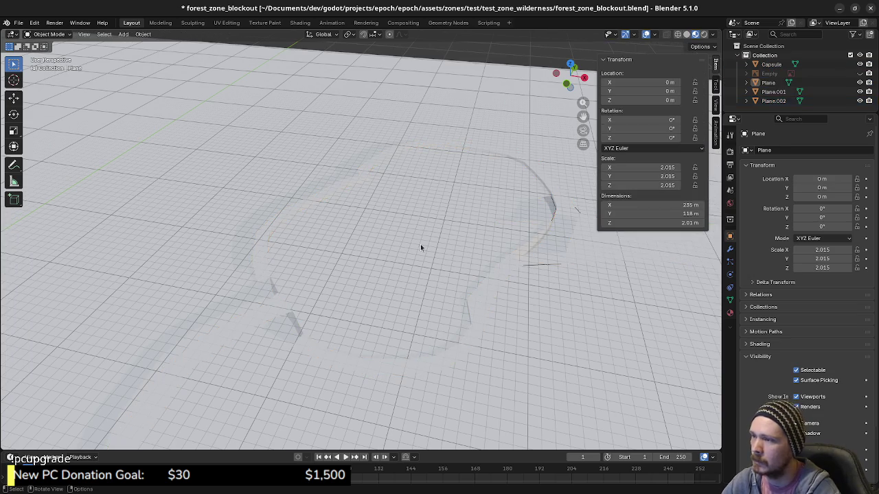
click(421, 247)
key(Tab)
key(a)
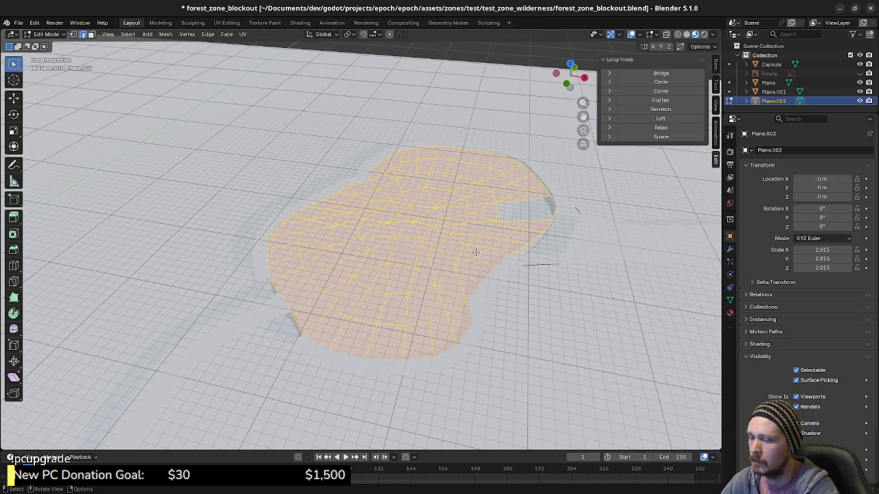
key(KP_7)
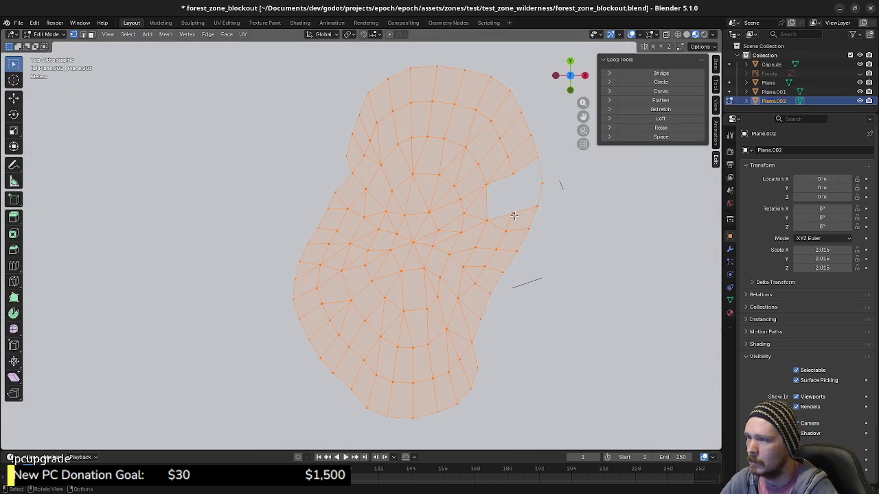
Circle-select the pond floor's inner vertices, leaving the outermost ring unselected.
key(c)
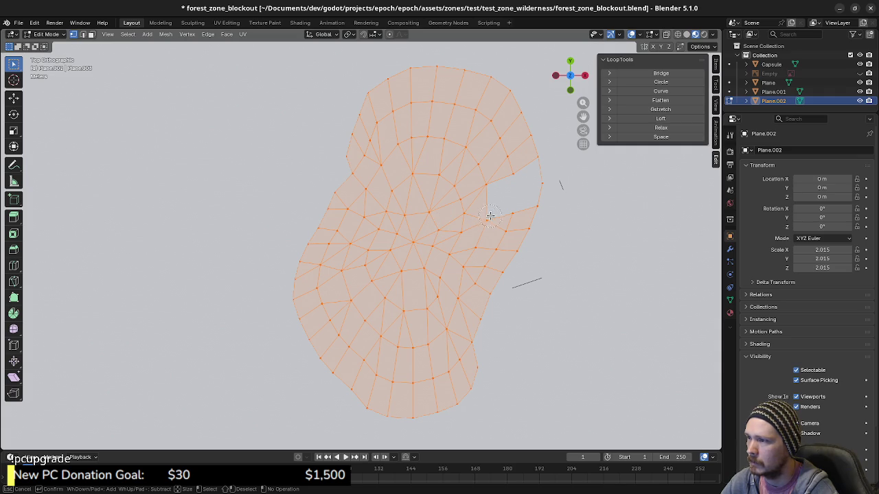
right_click(499, 205)
key(alt+a)
key(c)
mouse_move(480, 206)
mouse_down()
mouse_move(503, 173)
mouse_move(497, 140)
mouse_move(443, 103)
mouse_move(397, 113)
mouse_move(369, 155)
mouse_move(380, 167)
mouse_move(319, 295)
mouse_move(342, 347)
mouse_move(390, 381)
mouse_move(459, 361)
mouse_move(443, 320)
mouse_move(511, 223)
mouse_move(486, 220)
mouse_move(456, 261)
mouse_move(441, 220)
mouse_move(465, 182)
mouse_move(471, 141)
mouse_move(429, 134)
mouse_move(347, 281)
mouse_move(363, 330)
mouse_move(443, 340)
mouse_move(429, 248)
mouse_move(402, 205)
mouse_move(384, 299)
mouse_move(416, 300)
mouse_move(422, 290)
mouse_move(381, 274)
mouse_move(467, 253)
mouse_up()
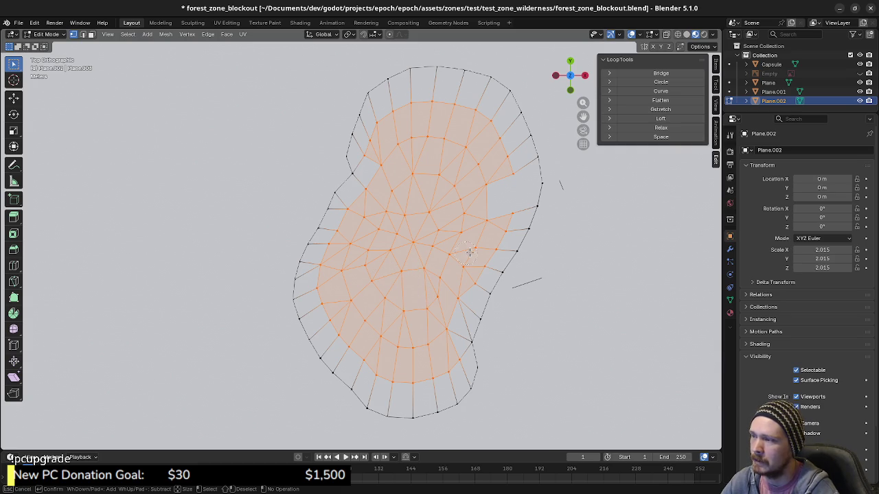
key(Escape)
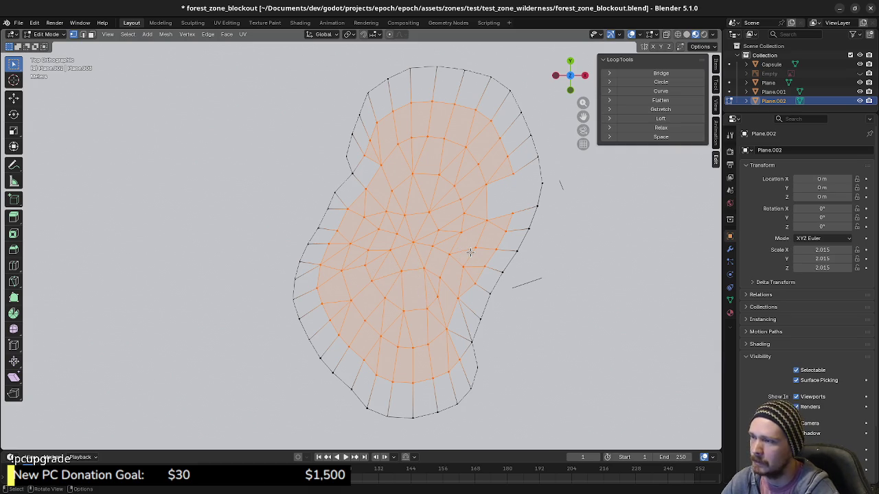
Delete the selected inner vertices so only the pond outline loop remains, then switch to Obsidian.
key(x)
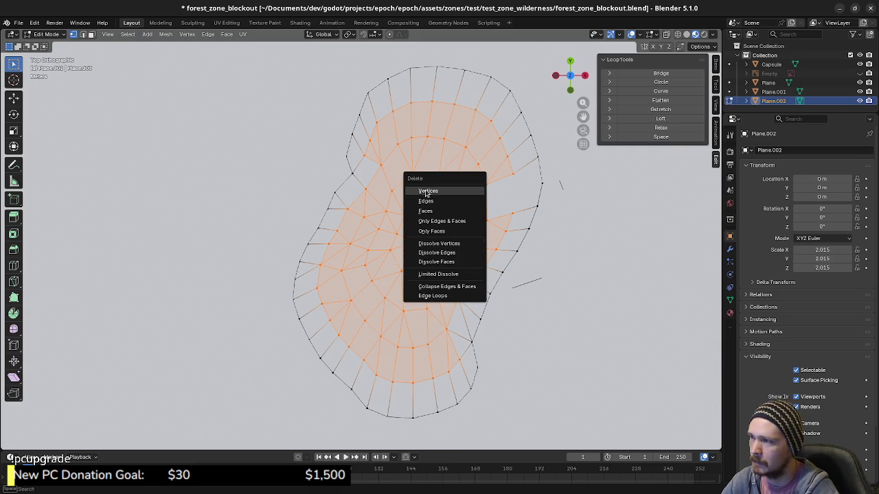
click(425, 190)
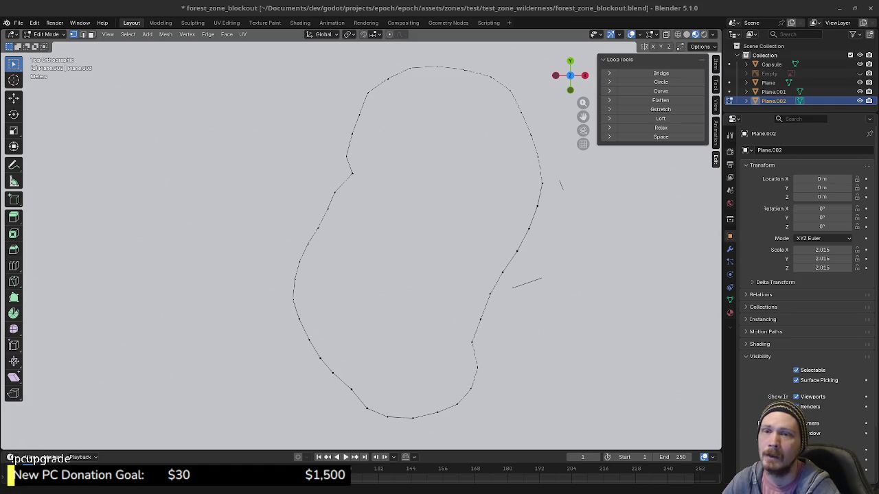
key(alt+Tab)
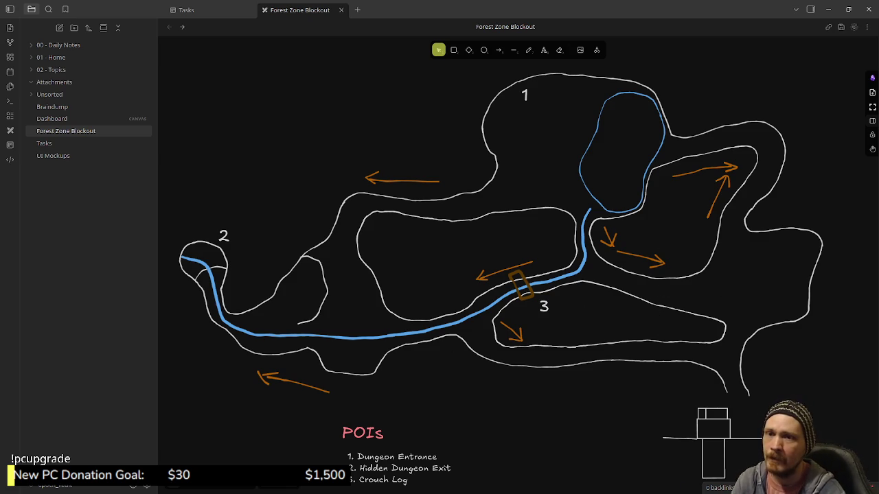
Switch from the Forest Zone Blockout canvas to the Godot editor as it reimports.
key(alt+Tab)
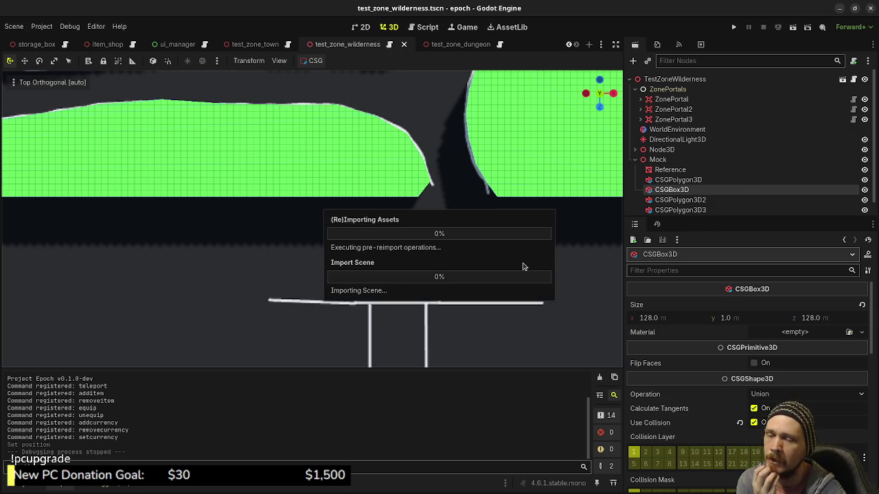
Orbit around the reimported wilderness terrain in Godot, then return to Blender.
mouse_move(522, 281)
middle_down()
mouse_move(506, 245)
mouse_move(510, 251)
mouse_move(447, 250)
mouse_move(396, 289)
mouse_move(482, 294)
middle_up()
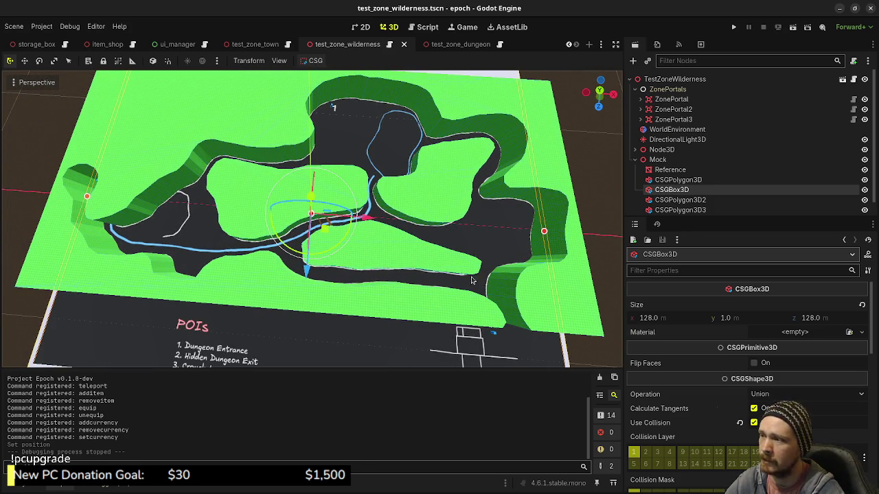
mouse_move(451, 320)
middle_down()
mouse_move(384, 302)
mouse_move(430, 277)
mouse_move(468, 274)
middle_up()
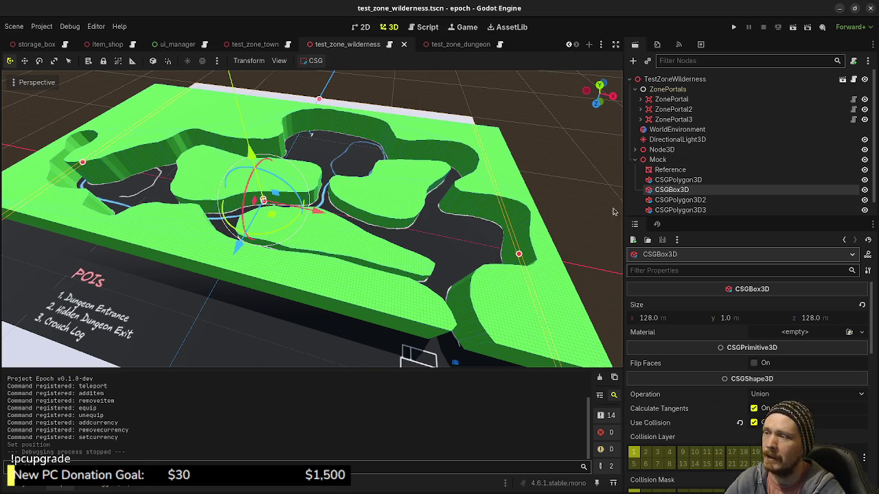
key(alt+Tab)
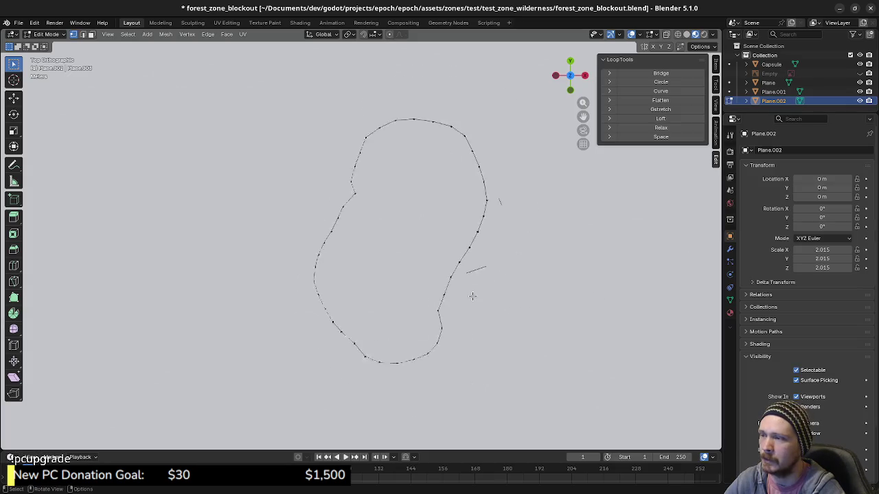
Select the whole pond outline and attempt a Grid Fill on it.
scroll(473, 297, up, 2)
key(a)
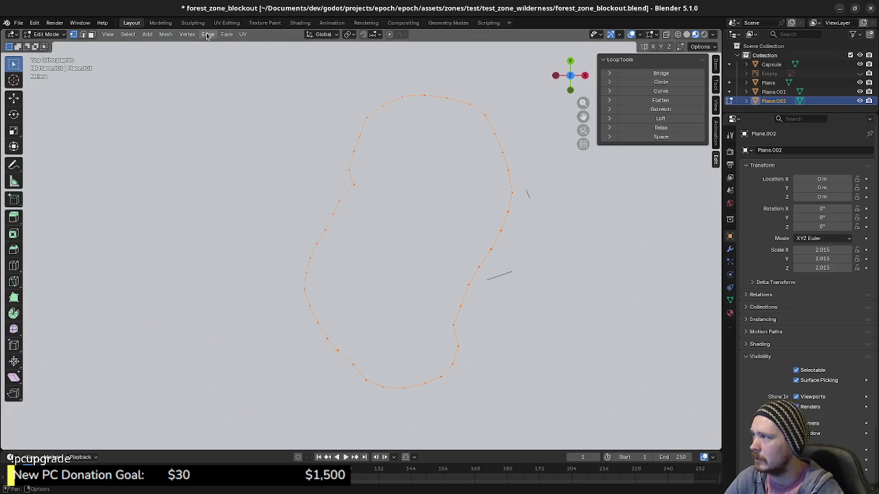
click(227, 34)
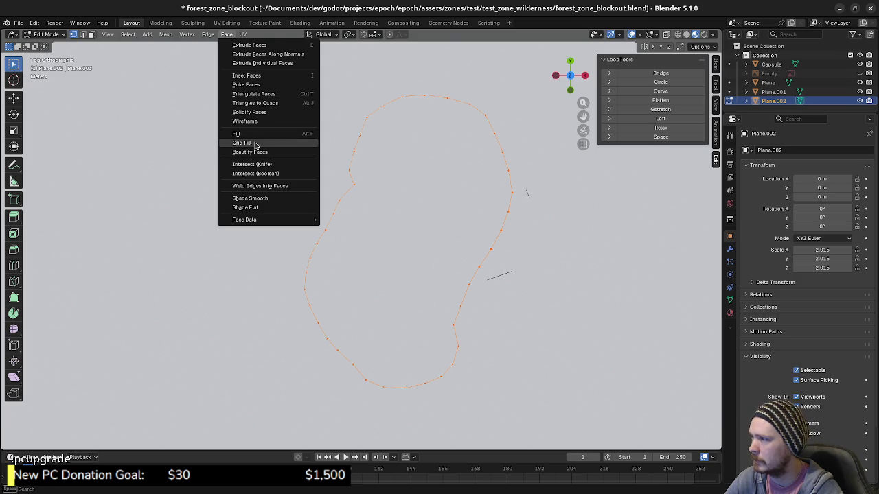
click(254, 142)
Switch to wireframe shading and retry Grid Fill on the outline with span 10.
key(z)
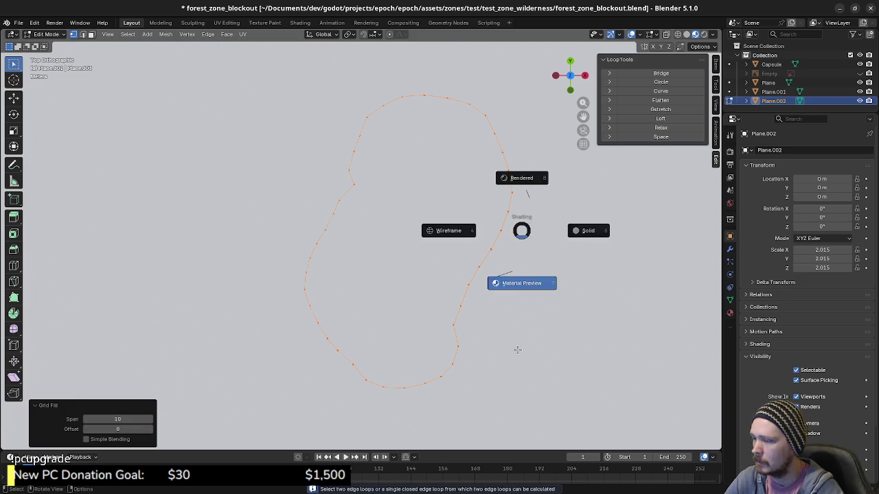
key(z)
click(449, 326)
mouse_move(471, 345)
middle_down()
mouse_move(426, 271)
mouse_move(460, 325)
middle_up()
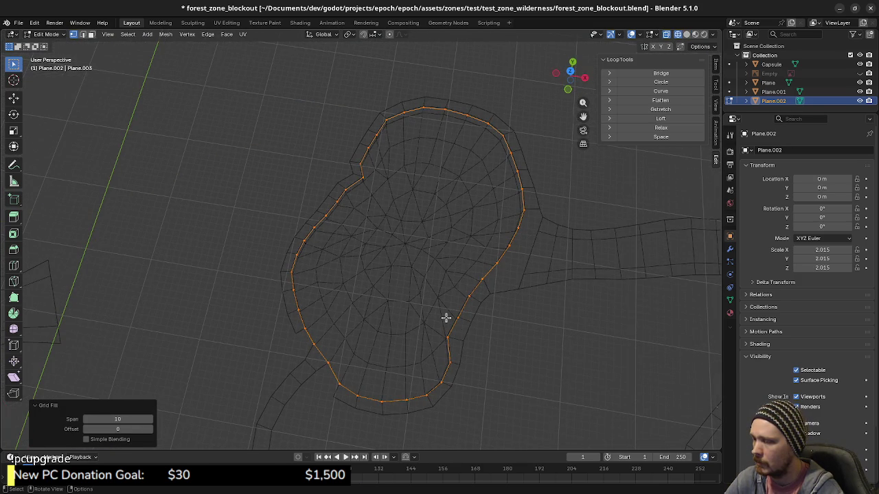
click(227, 34)
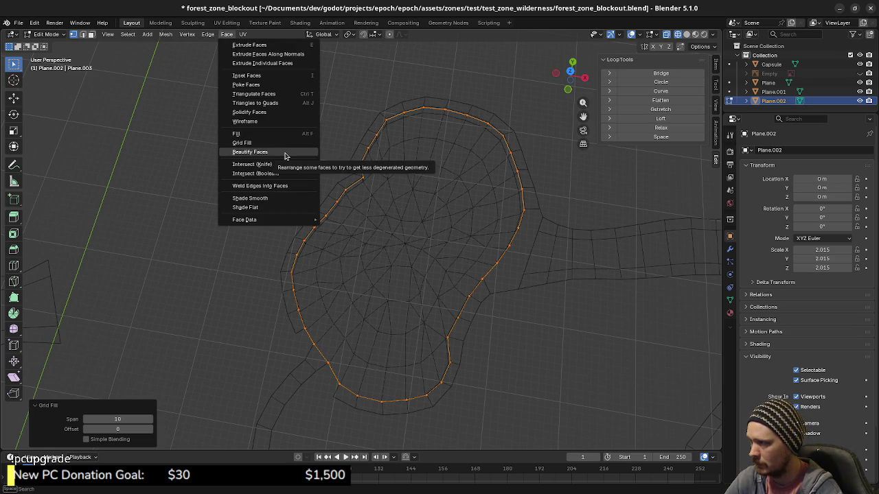
click(265, 143)
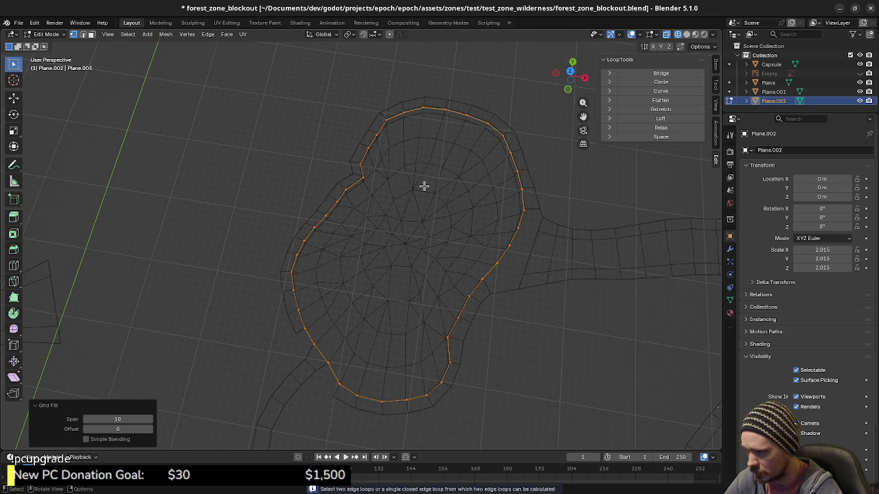
click(227, 34)
click(260, 142)
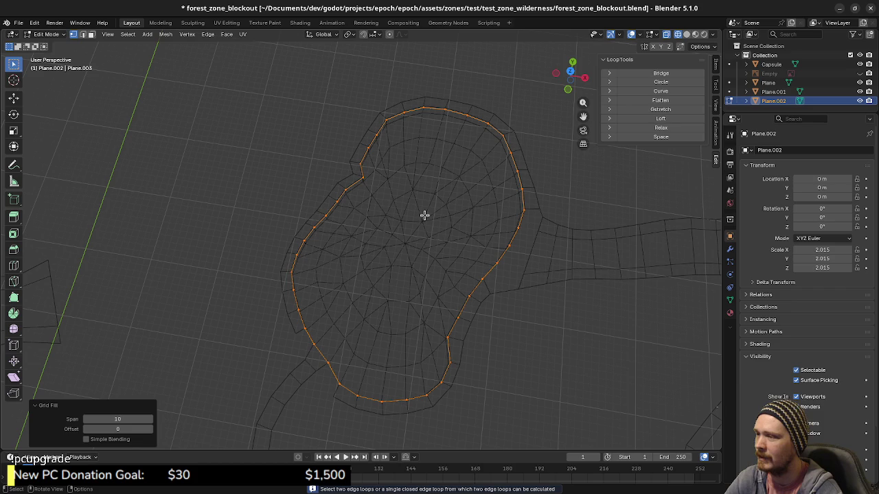
Merge the outline's duplicate vertices at 0.001 m and fill the loop's interior with faces.
key(m)
click(464, 229)
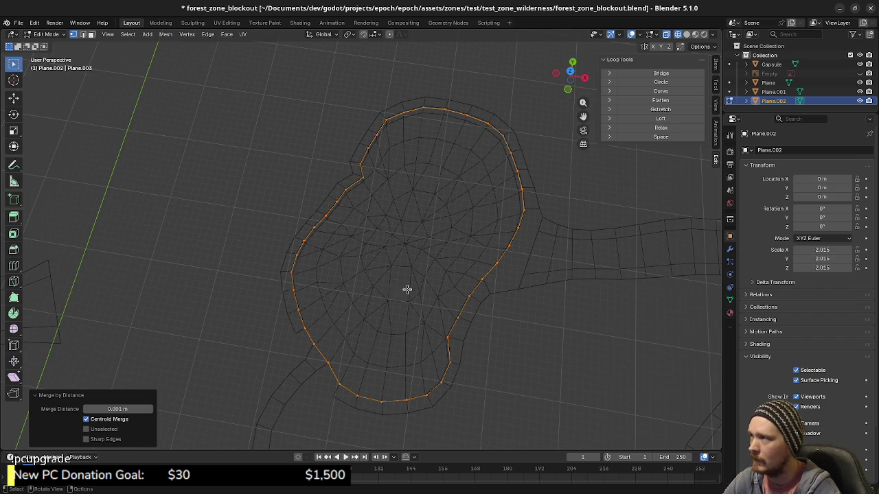
click(227, 34)
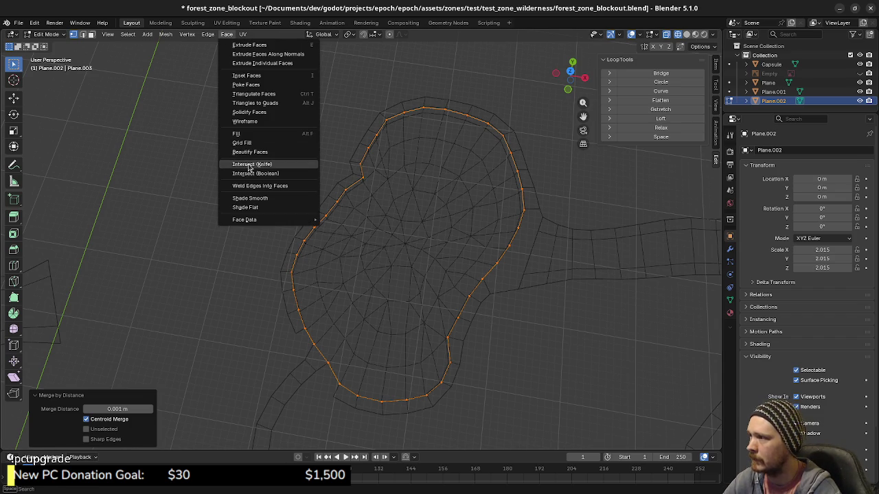
click(252, 143)
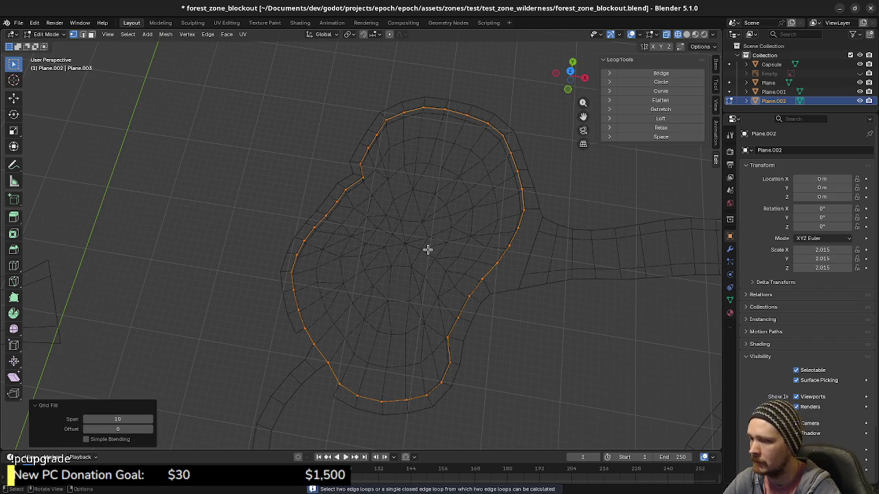
key(ctrl+l)
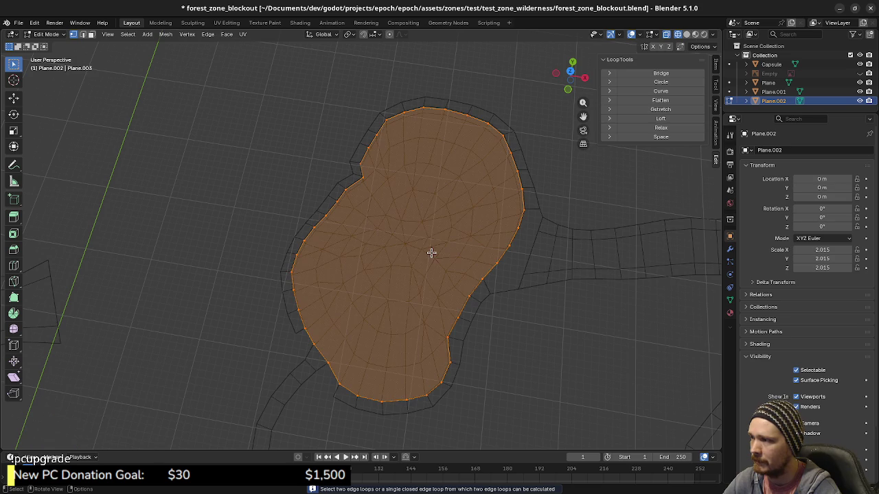
Grid fill the pond outline again and tidy the triangles with Beautify Faces.
click(207, 35)
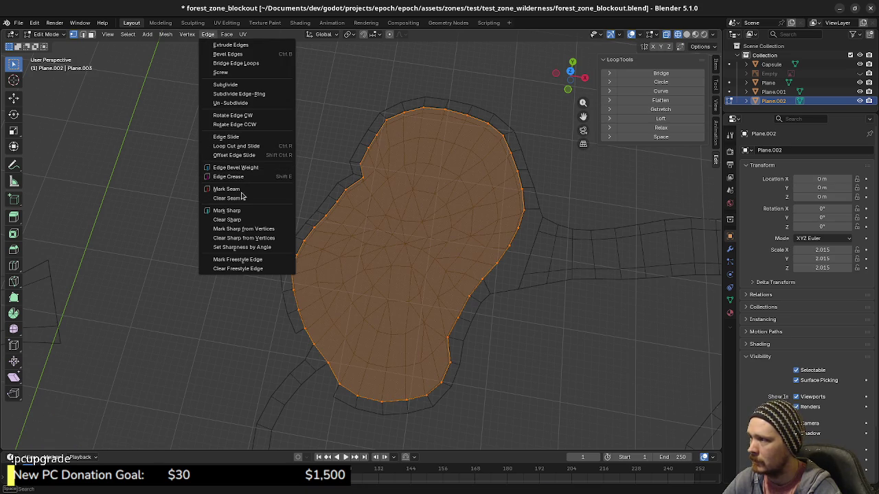
click(225, 34)
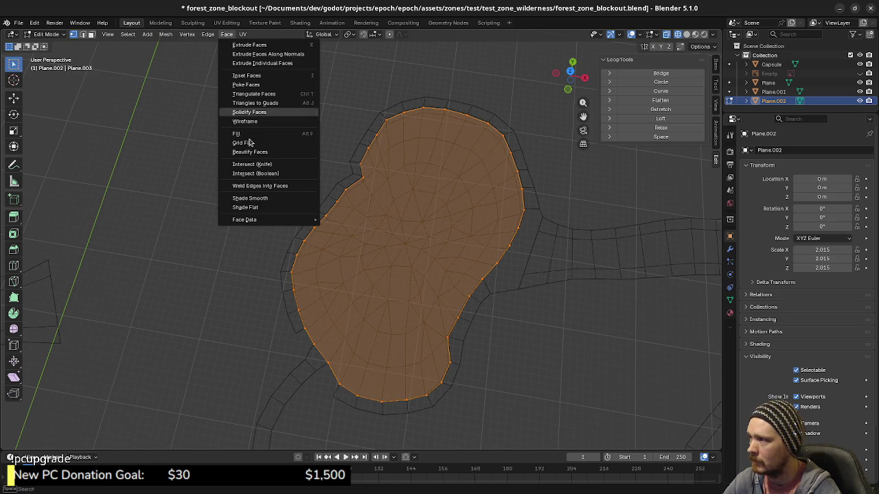
click(250, 143)
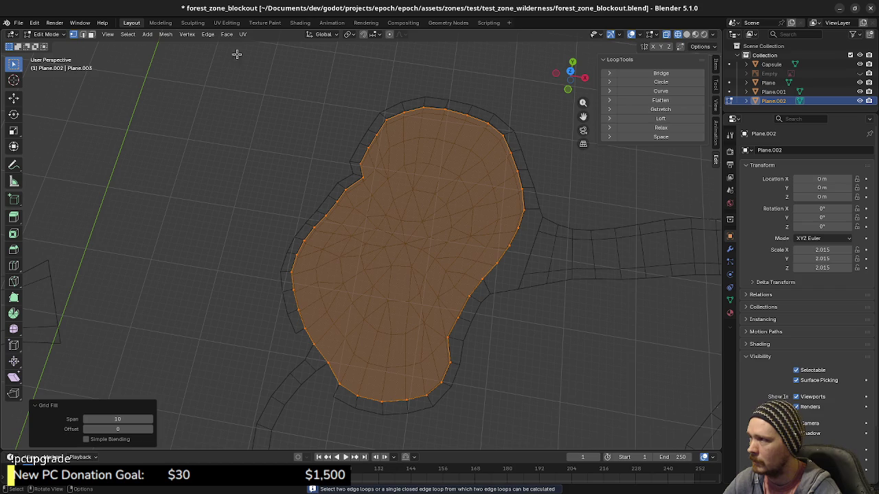
click(227, 34)
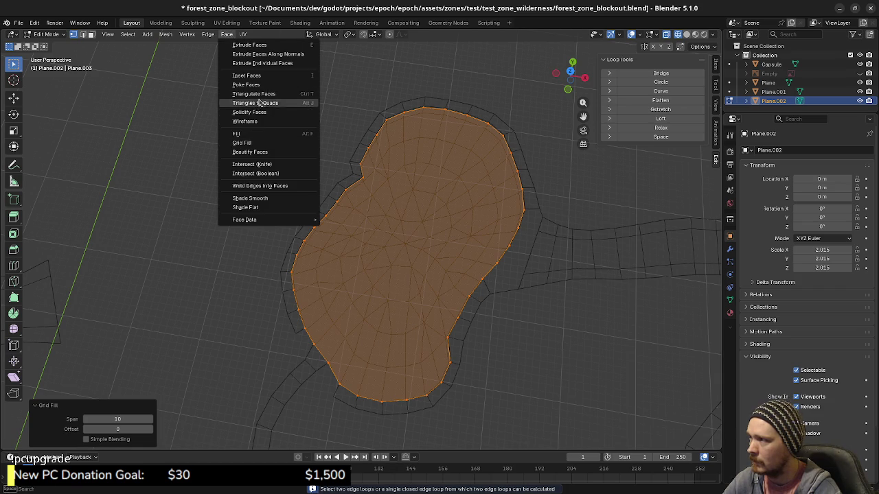
click(263, 152)
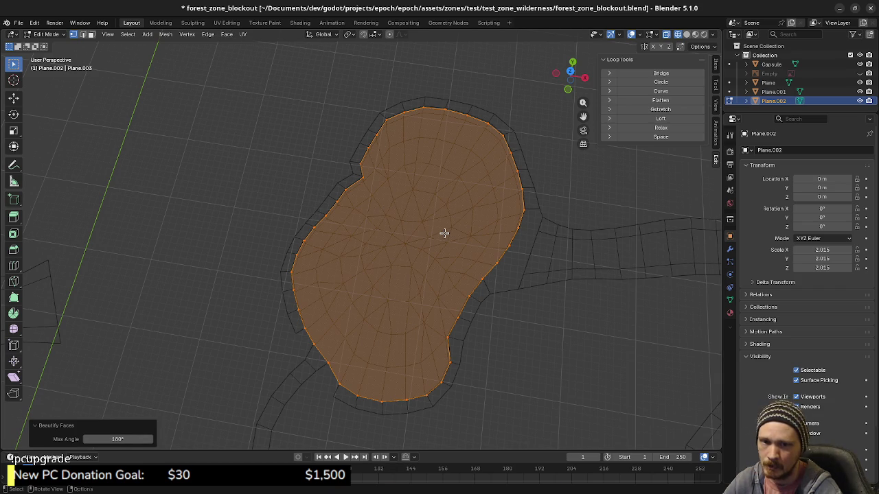
Undo back to the bare outline loop and attempt Grid Fill once more.
key(ctrl+z)
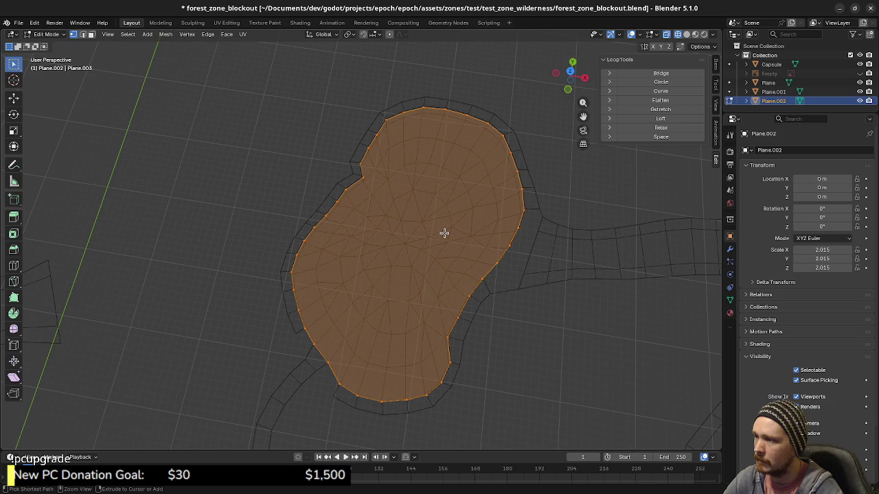
key(ctrl+z)
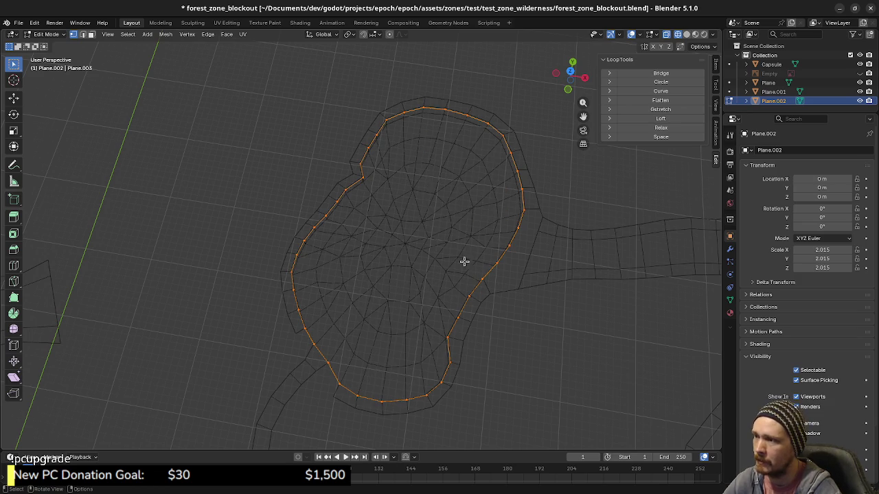
click(227, 34)
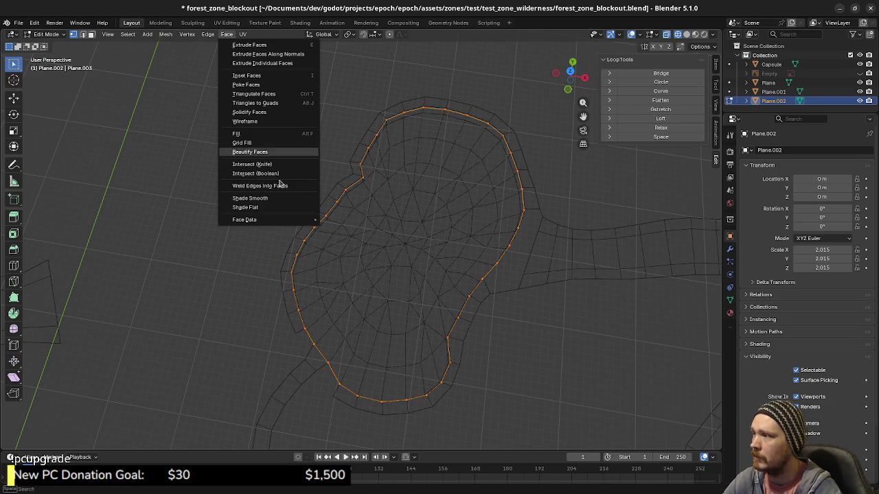
click(260, 142)
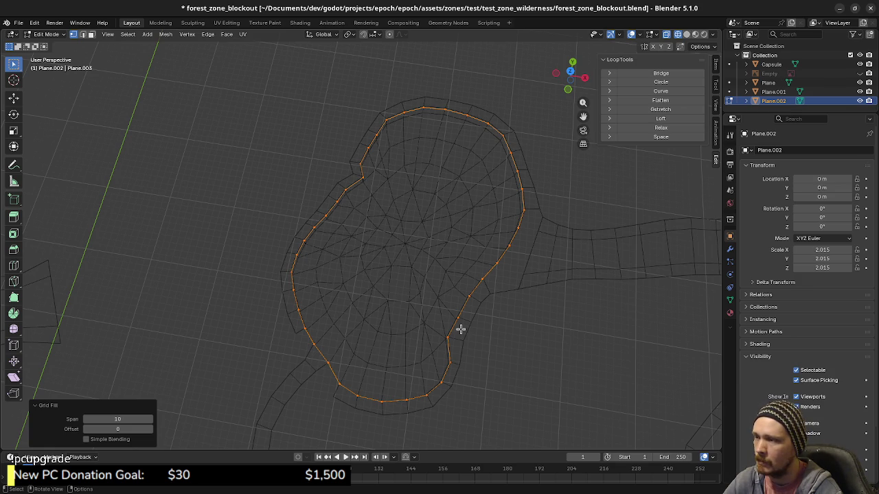
In top view, enable overlay Statistics and reselect the loop: 41 vertices, 41 edges, no faces.
key(KP_7)
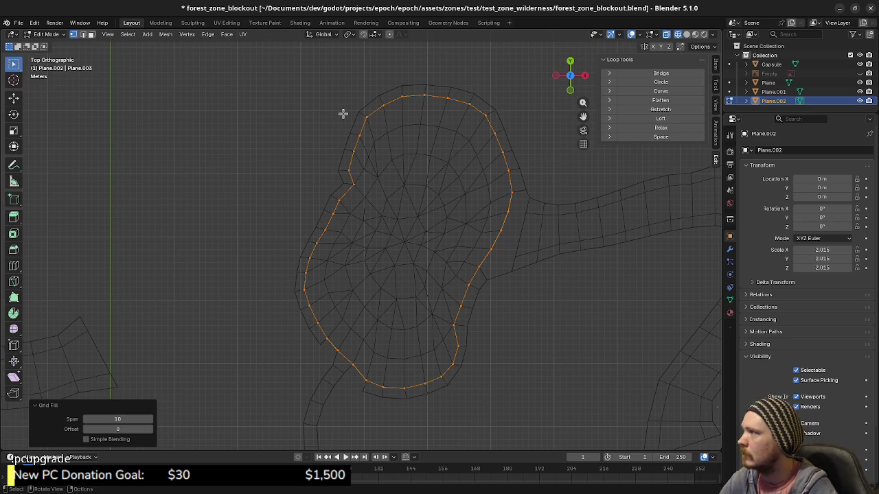
click(640, 35)
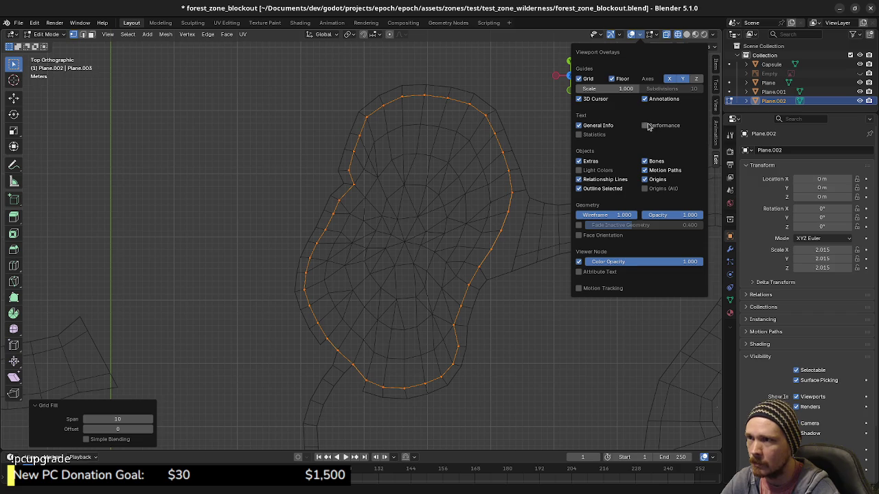
click(579, 134)
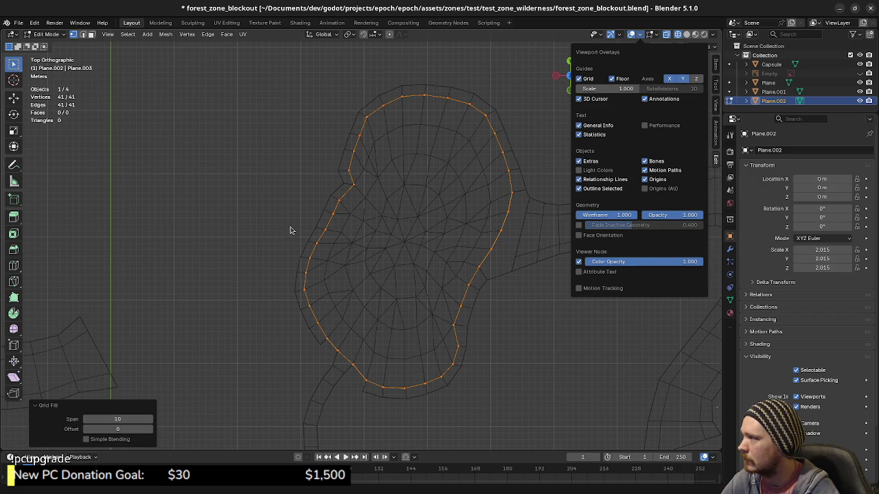
click(412, 240)
click(417, 243)
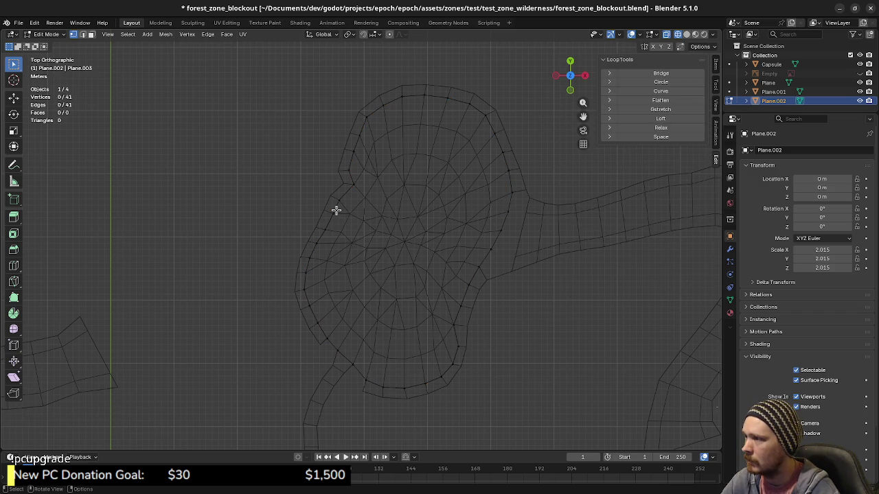
key(a)
key(alt+a)
key(a)
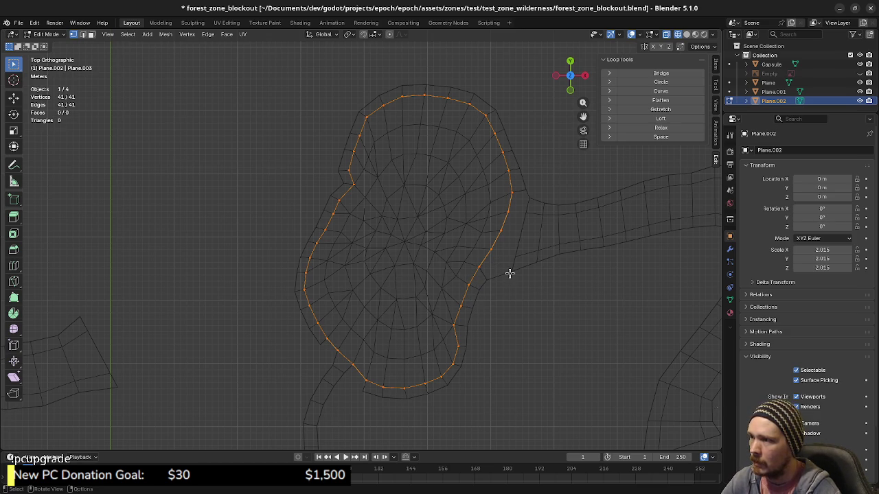
Select a single outline vertex near the path on the pond's right side and slide it, leaving it in place.
scroll(535, 257, up, 3)
shift+middle_drag(579, 260, 414, 280)
click(410, 278)
key(g)
key(g)
click(435, 277)
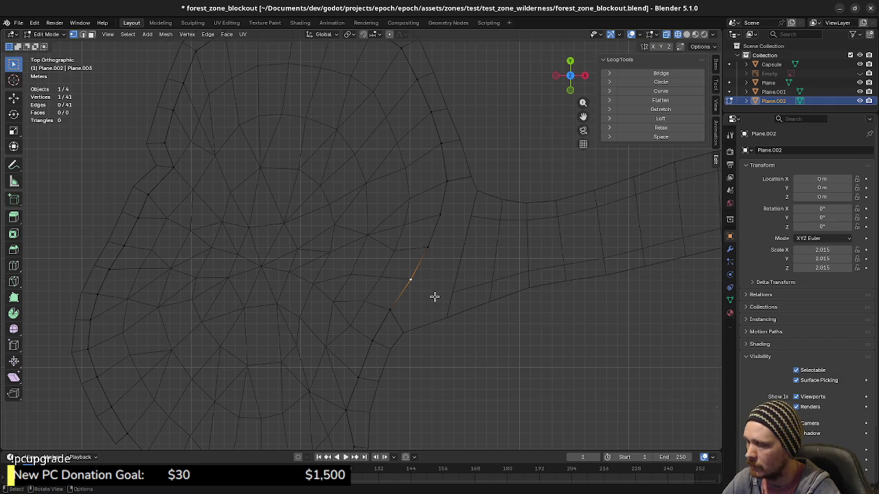
Select the Plane rim and pond outline Plane.002 and edit them together from top view.
key(Tab)
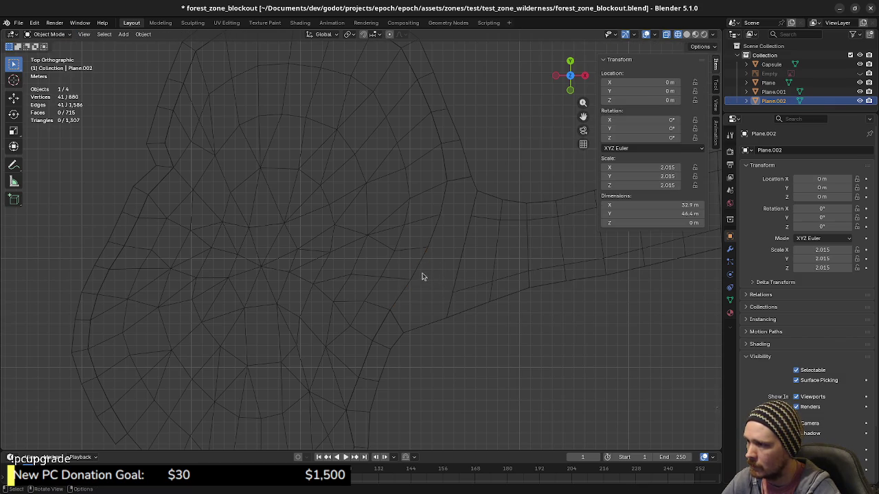
click(416, 266)
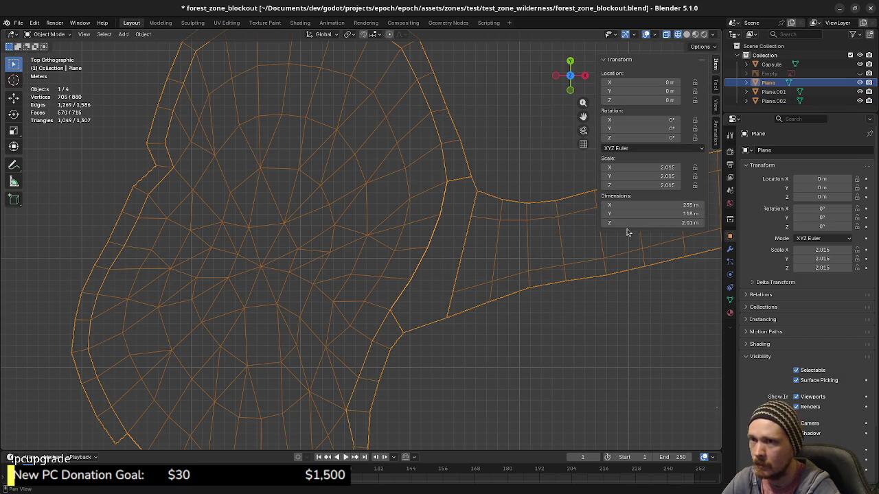
drag(415, 267, 406, 249)
scroll(406, 248, down, 4)
mouse_move(421, 278)
middle_down()
mouse_move(373, 288)
mouse_move(351, 229)
middle_up()
key(alt+a)
click(351, 230)
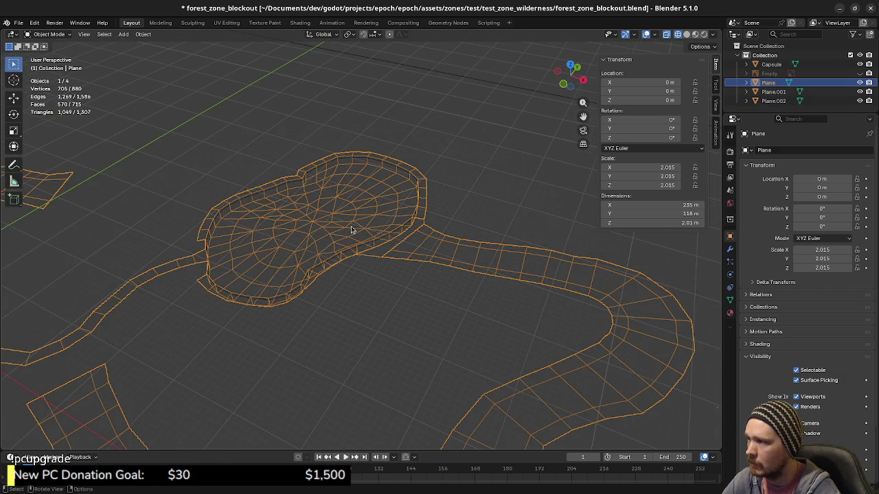
shift+click(290, 186)
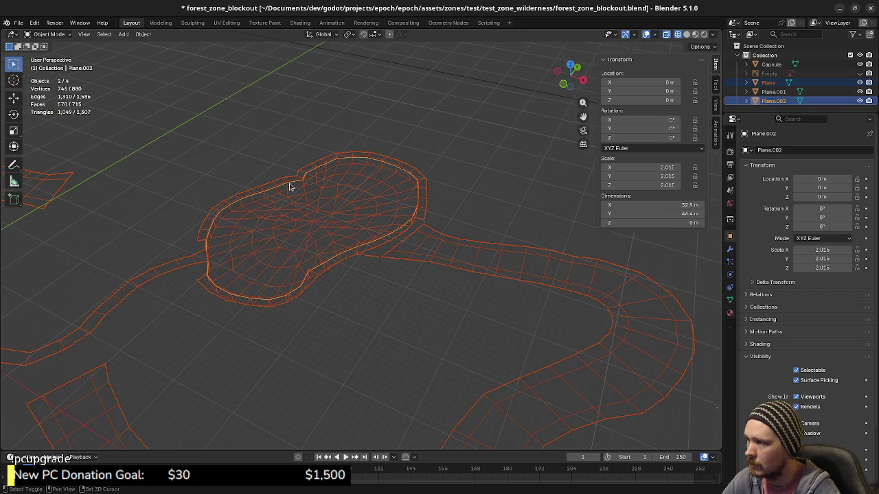
key(Tab)
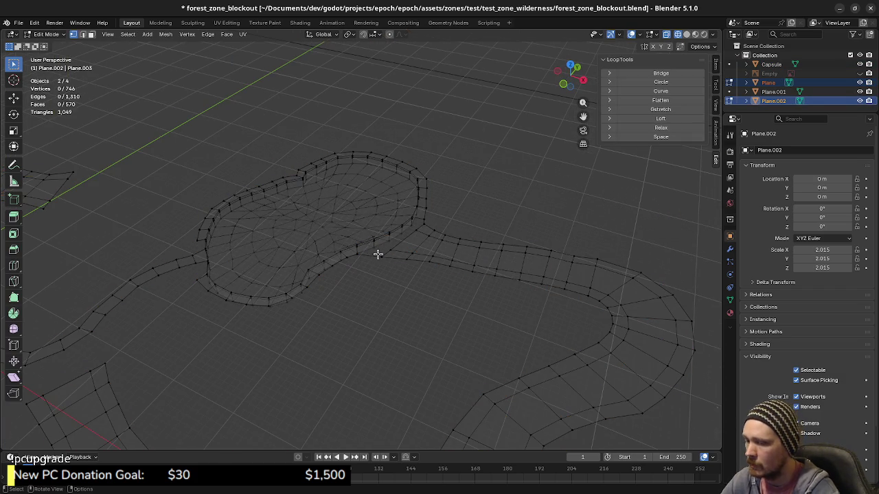
key(KP_7)
Drag one pond outline vertex near the path junction out against the rim.
scroll(480, 289, up, 3)
scroll(483, 299, up, 2)
scroll(473, 294, down, 1)
click(426, 288)
key(g)
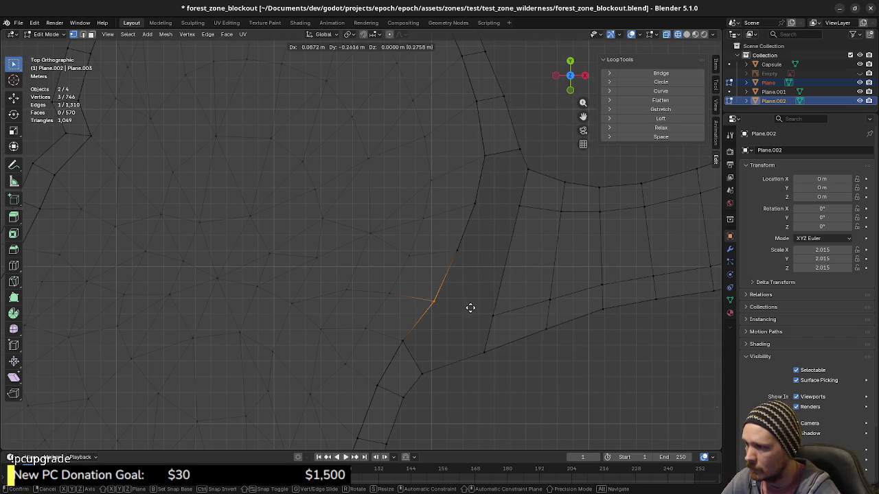
click(456, 287)
key(g)
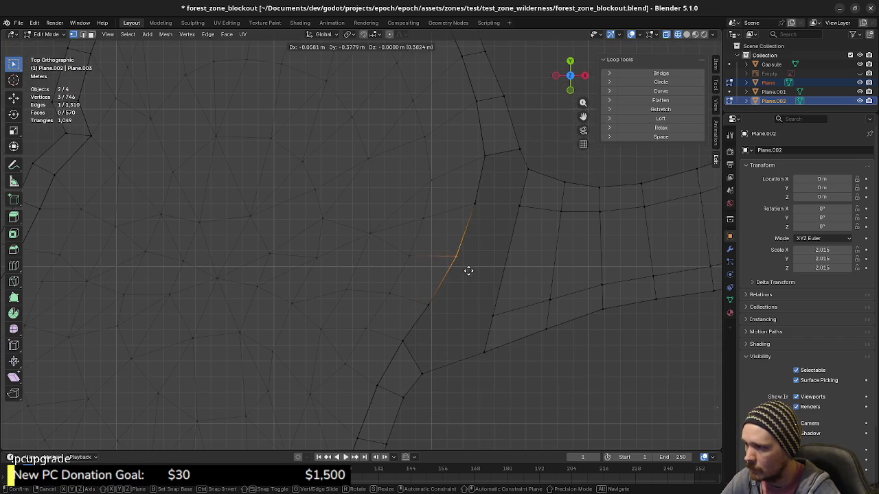
click(461, 278)
Try moving two neighbouring outline vertices toward the rim, undo it, and return to Object Mode.
click(471, 195)
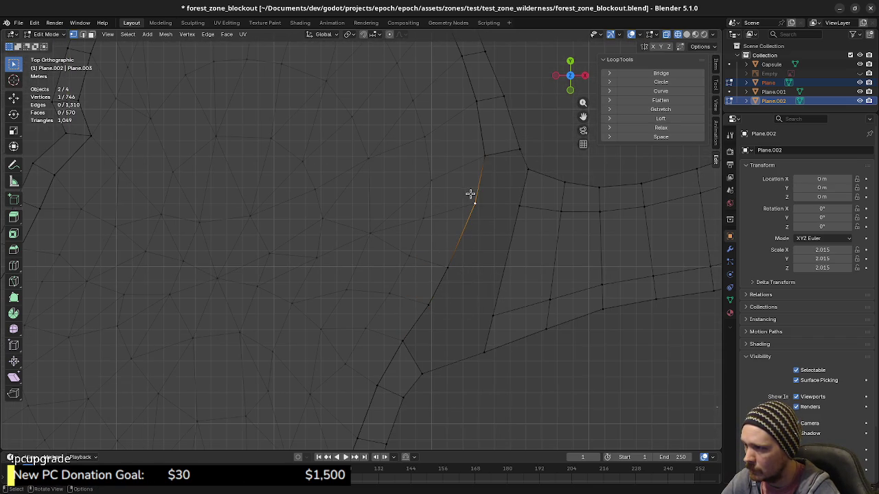
shift+click(488, 224)
key(g)
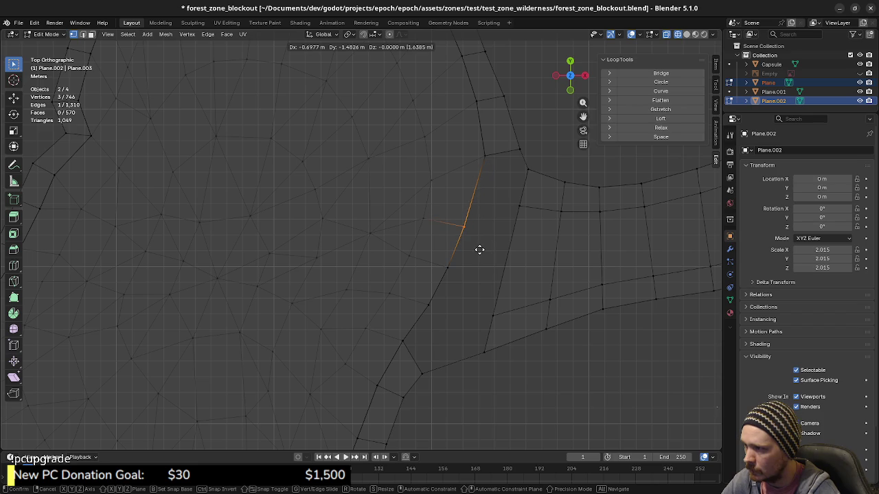
click(479, 250)
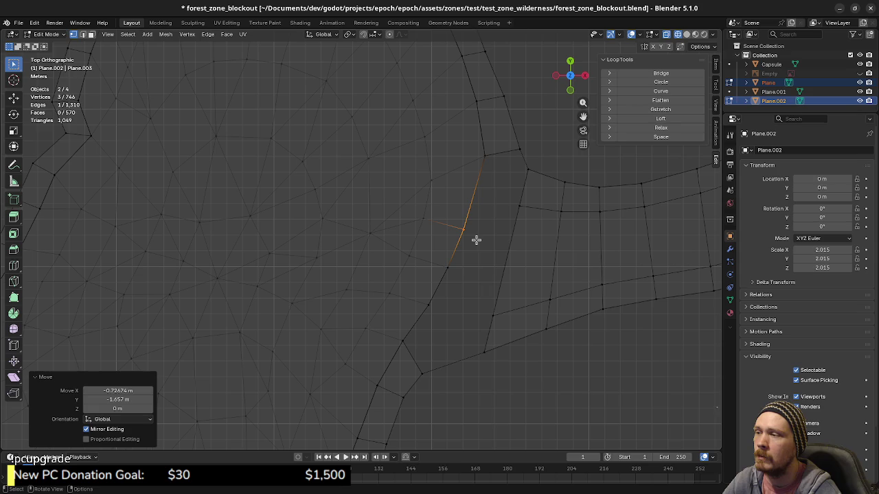
key(ctrl+z)
key(ctrl+z)
key(ctrl+z)
key(ctrl+z)
key(a)
key(Tab)
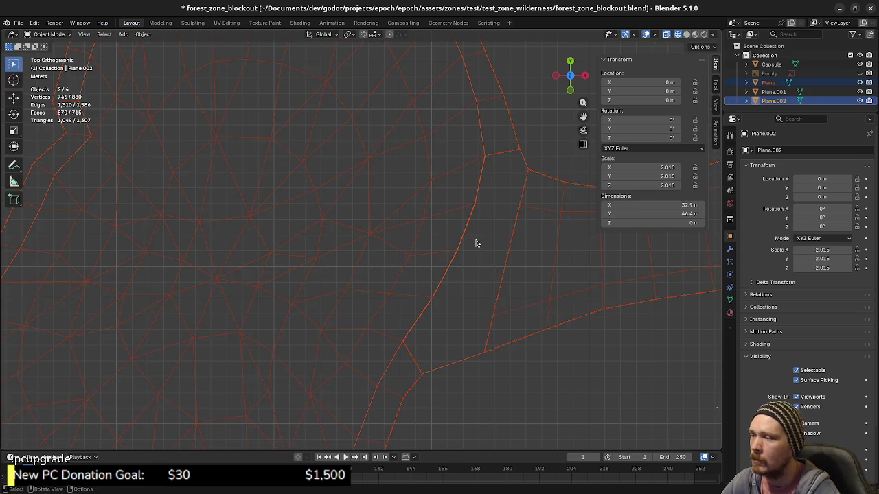
Select the pond outline Plane.002 and edit all its vertices from top view.
click(437, 288)
click(443, 291)
scroll(447, 294, down, 3)
middle_drag(398, 261, 302, 268)
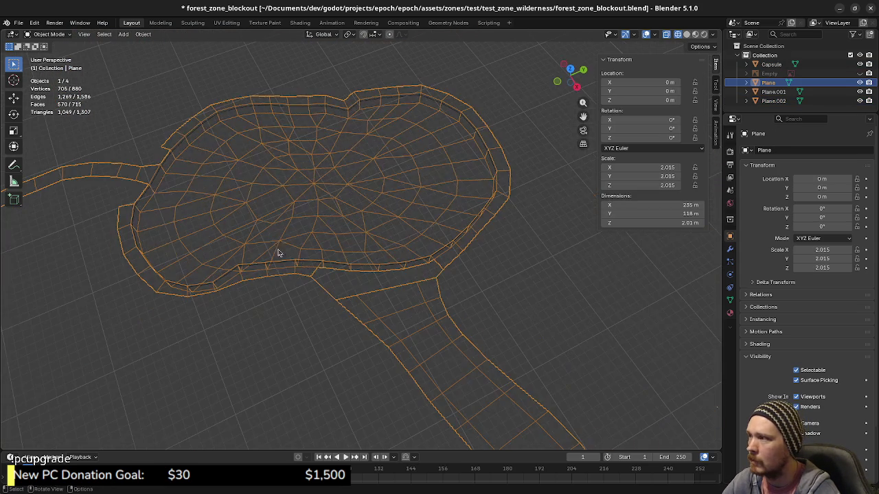
click(294, 108)
middle_drag(313, 178, 366, 219)
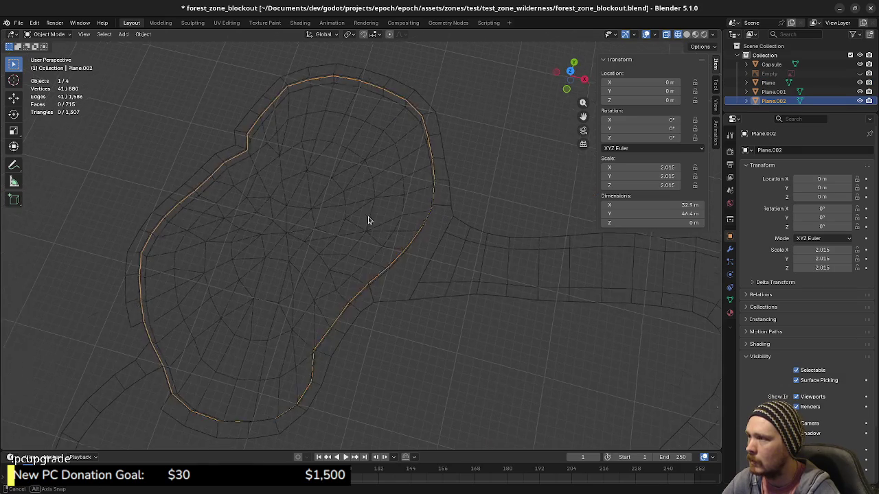
key(Tab)
key(a)
key(KP_7)
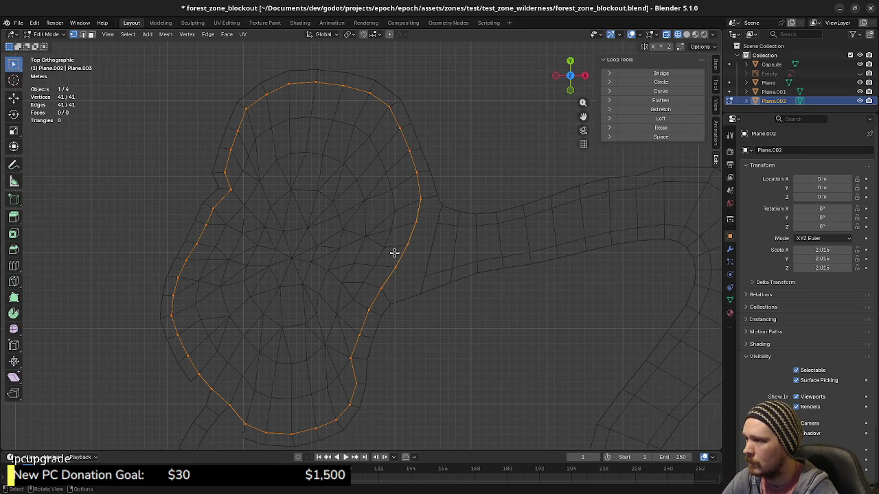
Duplicate the outline, scale the copy to 0 at the centre, and Grid Fill everything.
key(shift+d)
key(s)
key(0)
key(Return)
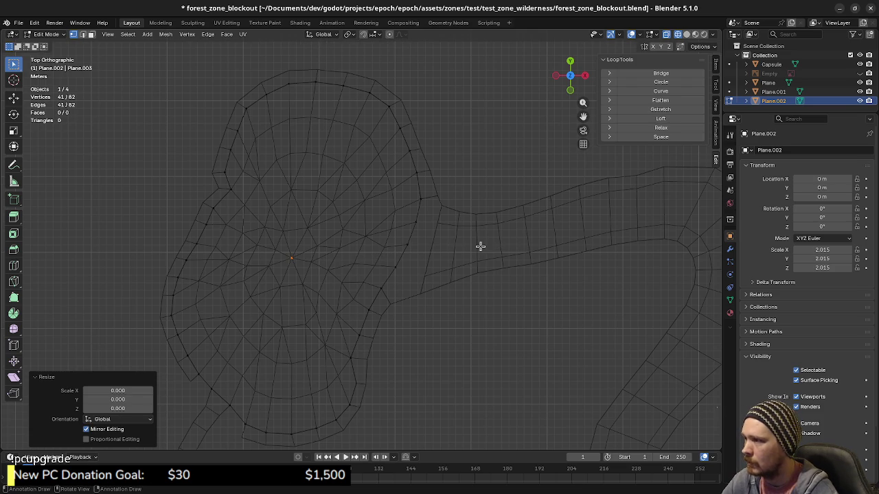
key(a)
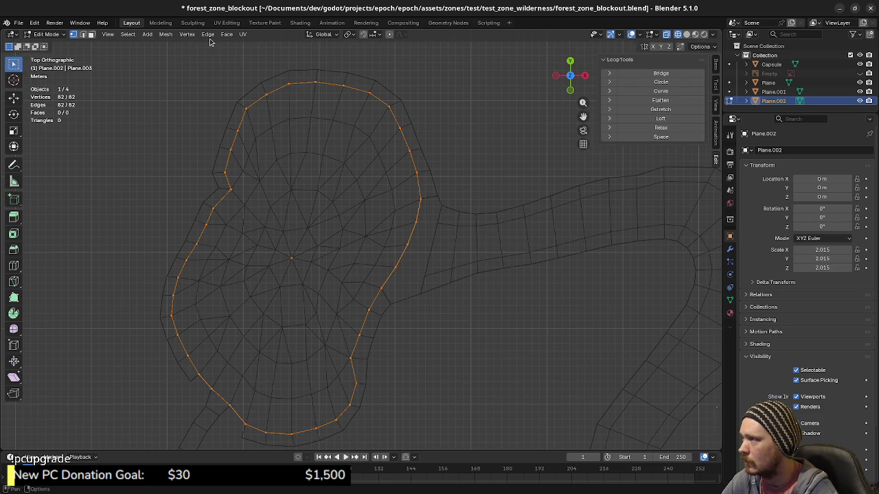
click(207, 34)
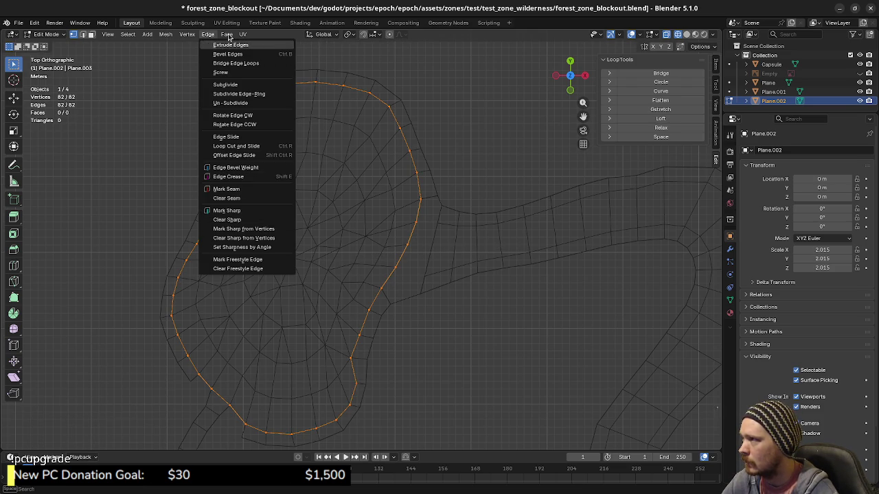
mouse_move(226, 34)
click(253, 142)
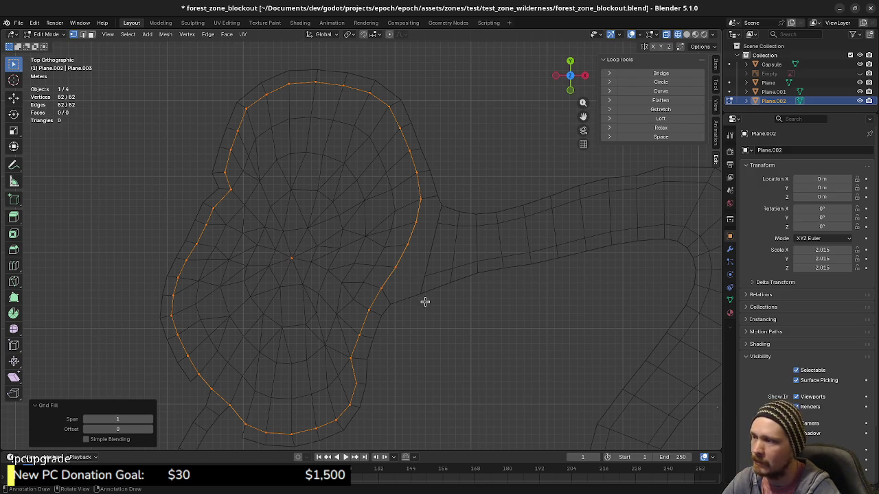
Orbit to inspect the Grid Fill result in perspective, then undo it.
mouse_move(404, 333)
middle_down()
mouse_move(365, 259)
mouse_move(372, 266)
middle_up()
scroll(372, 267, up, 1)
scroll(375, 257, up, 1)
scroll(398, 270, up, 1)
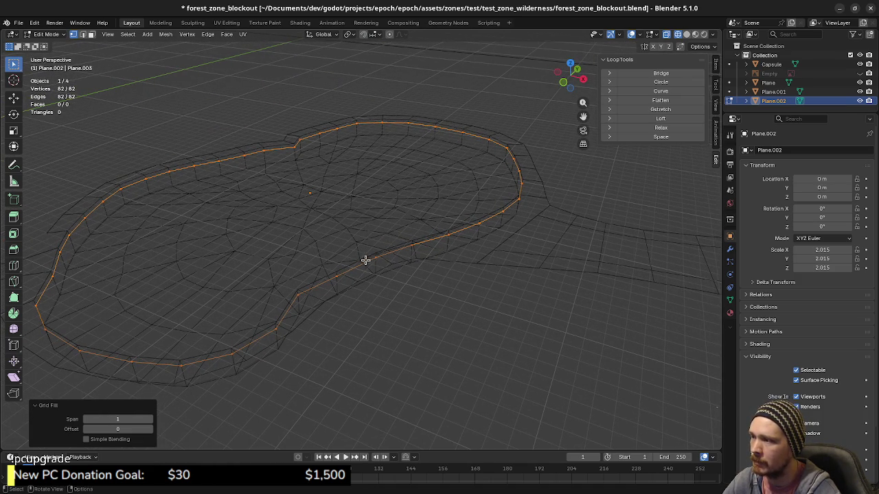
key(ctrl+z)
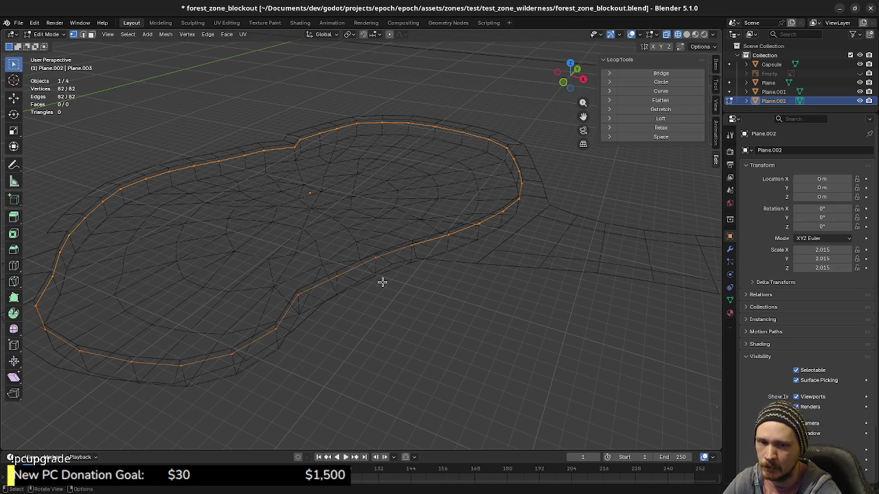
middle_drag(371, 270, 378, 261)
scroll(378, 261, up, 3)
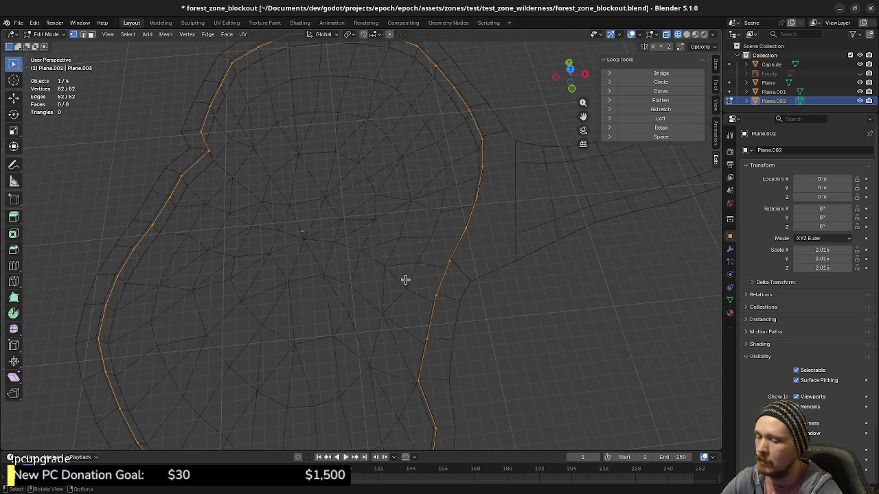
Delete the collapsed centre point from the top view.
key(KP_7)
key(ctrl+z)
key(x)
click(340, 289)
Duplicate the pond outline in place and scale the inner copy to 0.568.
key(a)
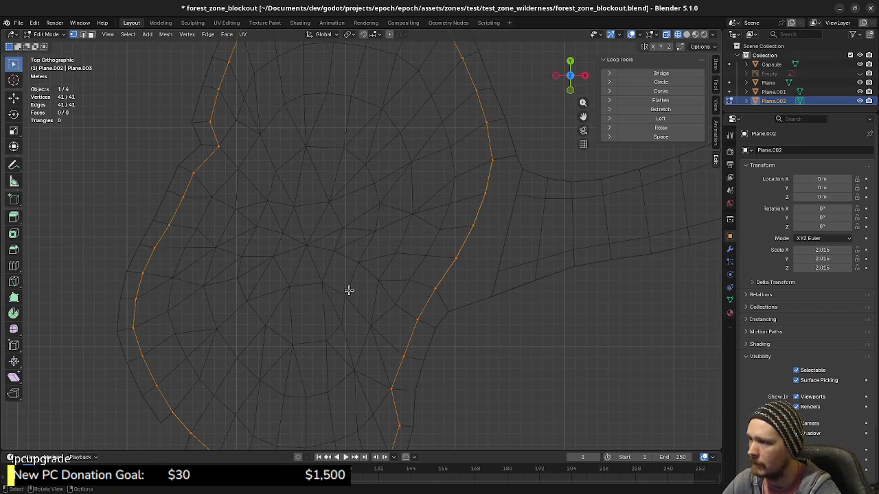
key(shift+d)
key(Escape)
key(s)
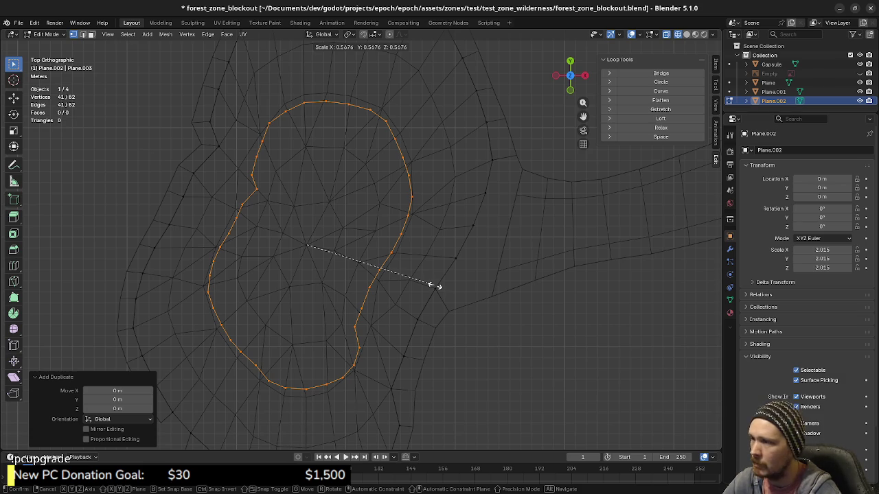
click(433, 285)
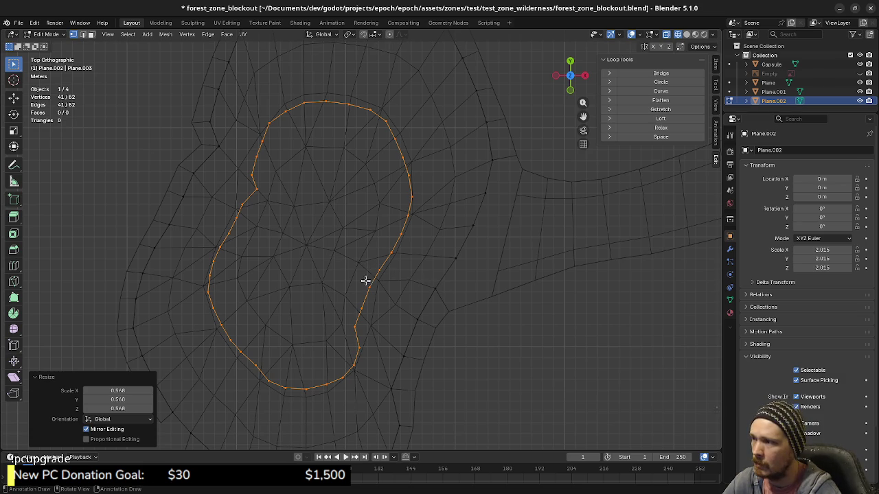
Delete one inner-loop vertex and collapse the rest of the inner loop to a point.
click(398, 241)
key(x)
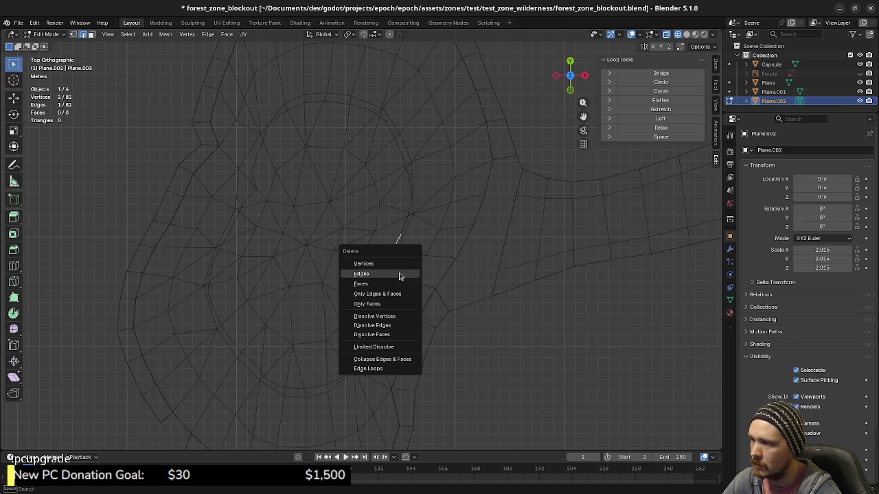
key(Escape)
click(388, 250)
key(x)
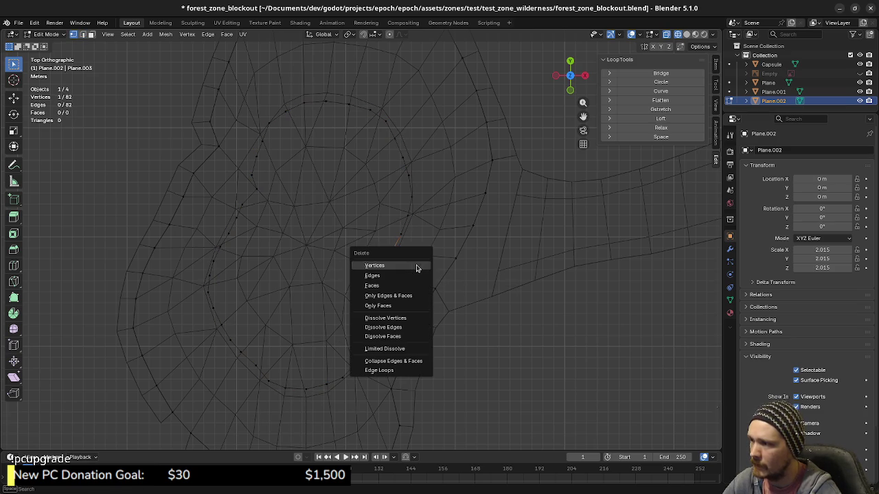
click(416, 267)
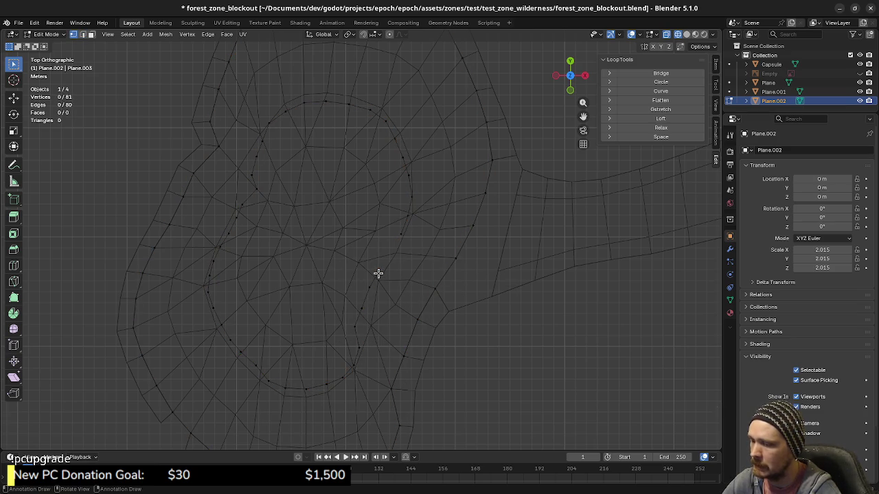
key(l)
key(s)
key(0)
key(Return)
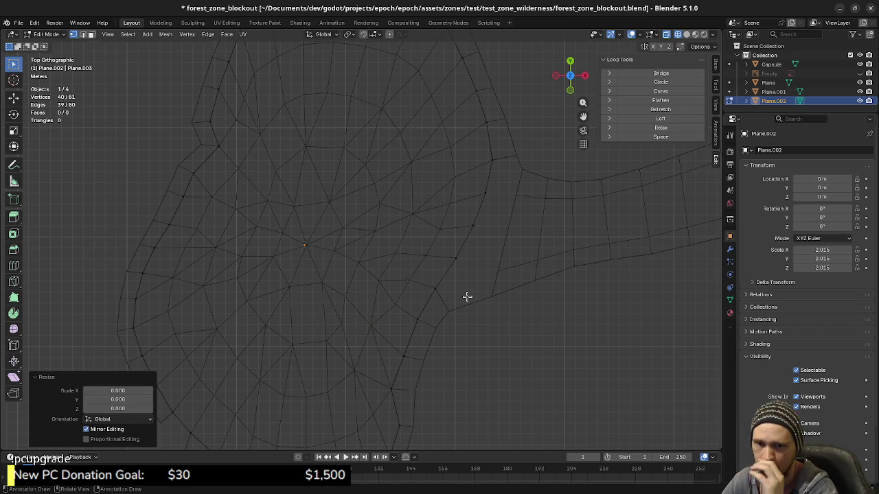
Restore both loops and attempt Grid Fill between them, then consult a Grid Fill tutorial.
key(ctrl+z)
key(ctrl+z)
key(ctrl+z)
key(ctrl+z)
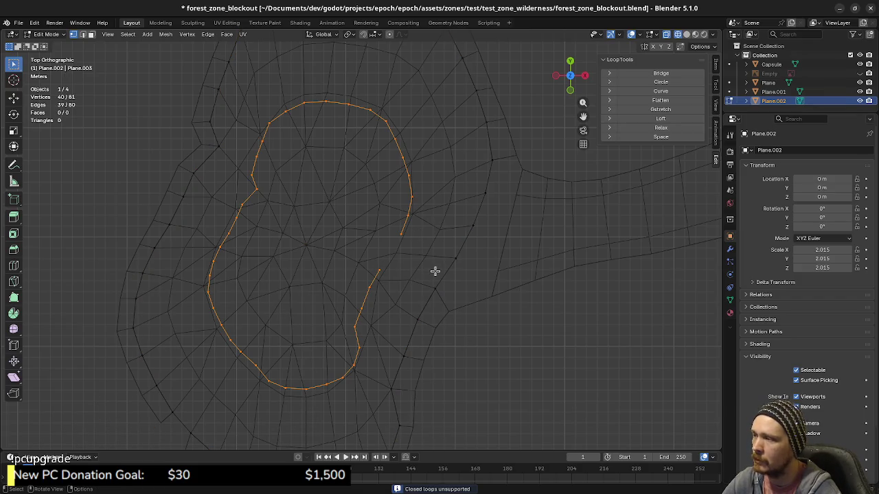
key(ctrl+z)
key(ctrl+z)
key(ctrl+z)
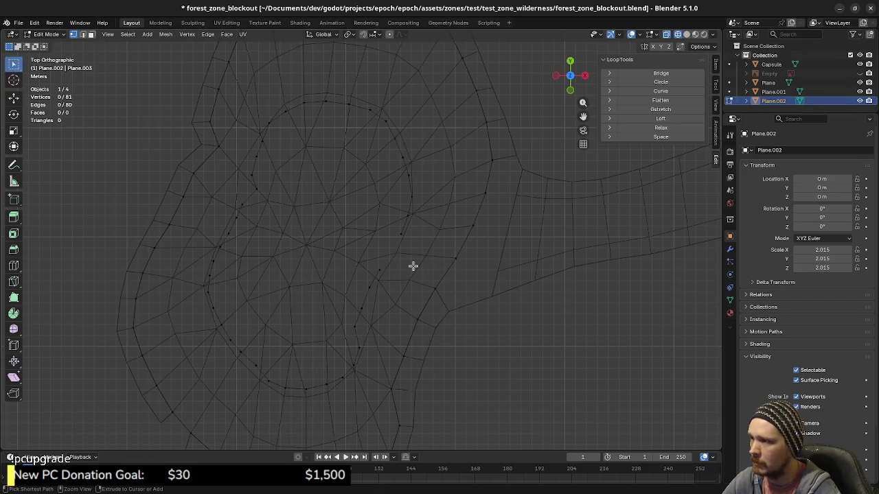
key(ctrl+z)
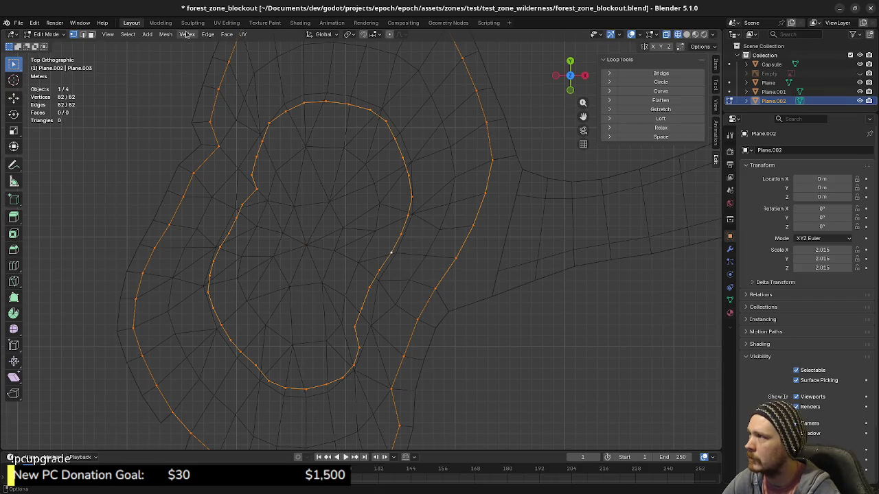
click(207, 34)
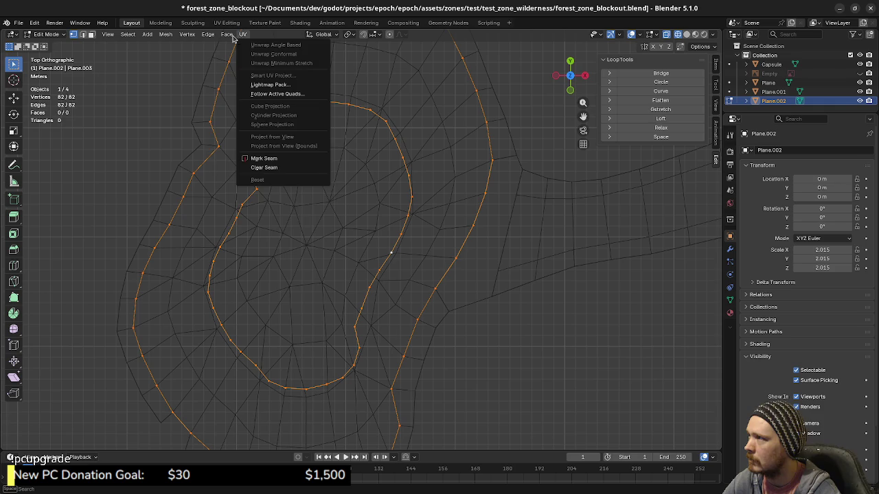
mouse_move(227, 34)
click(255, 145)
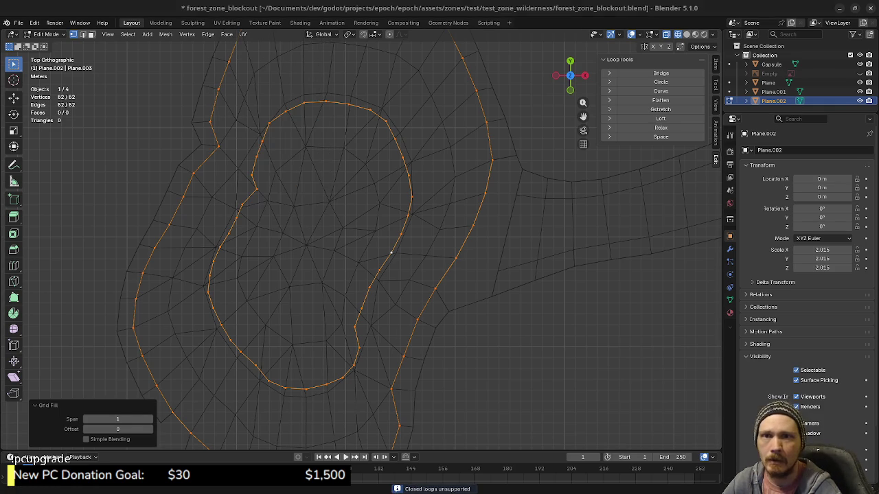
key(alt+Tab)
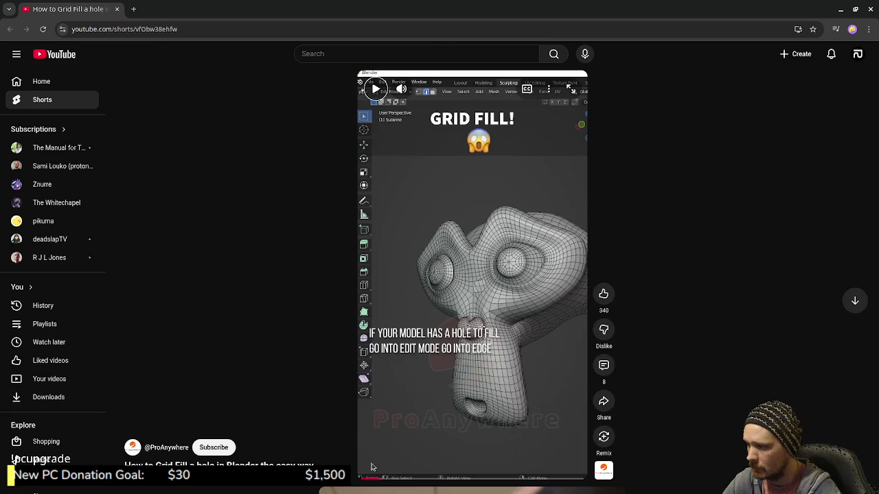
click(526, 367)
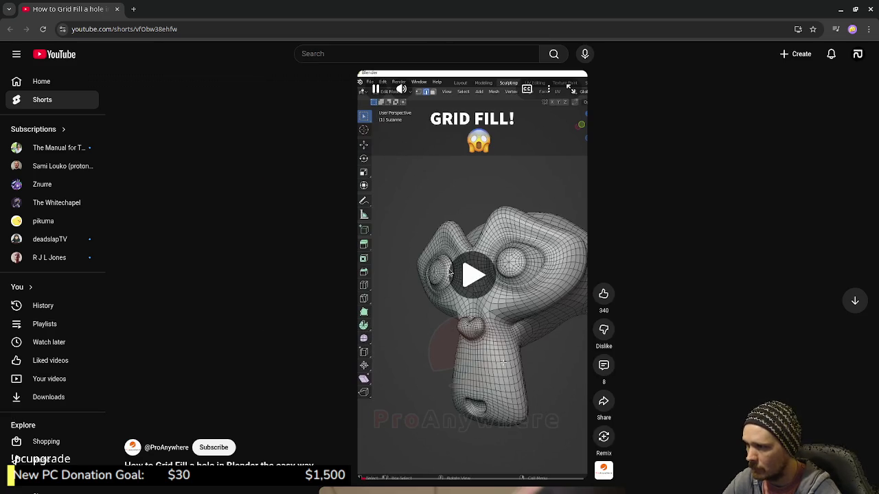
click(526, 367)
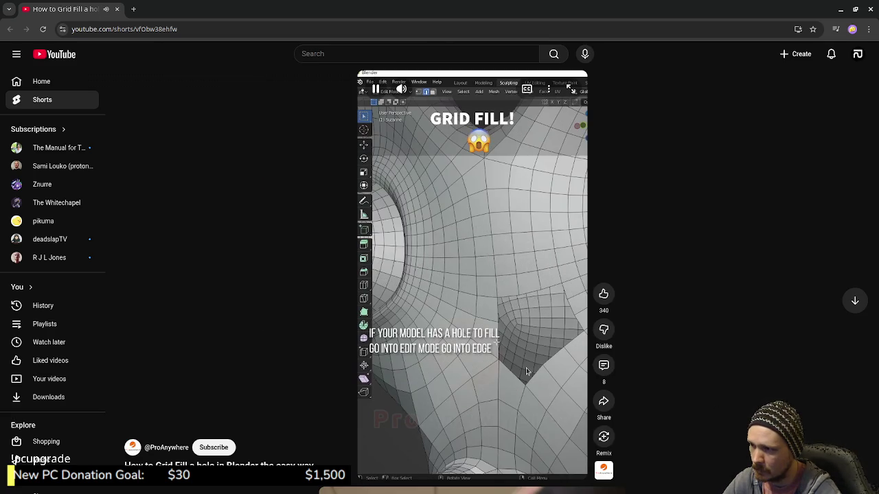
click(526, 369)
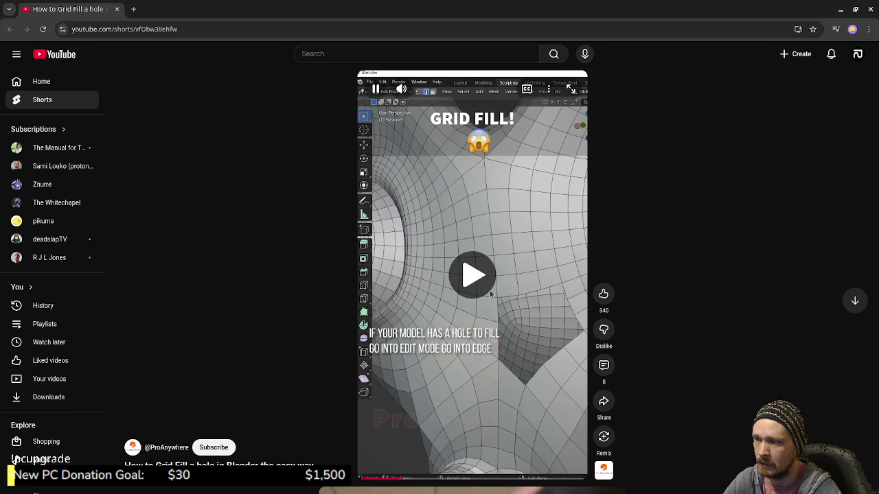
click(489, 291)
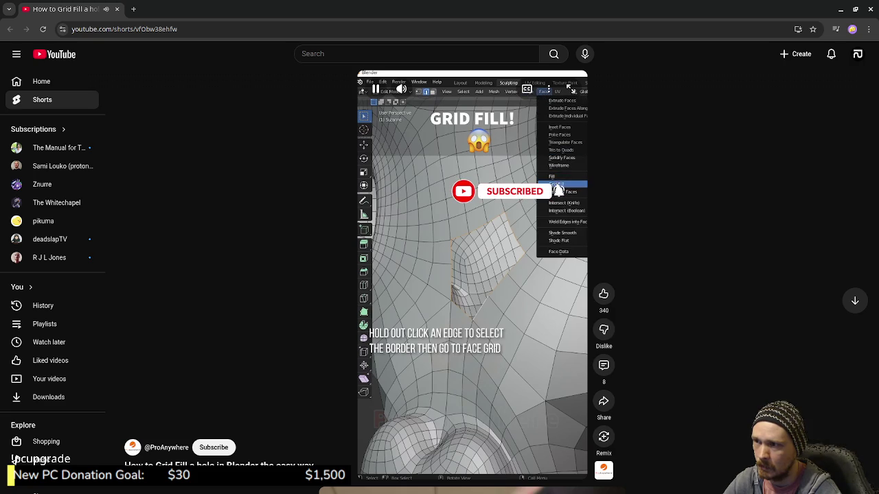
click(486, 302)
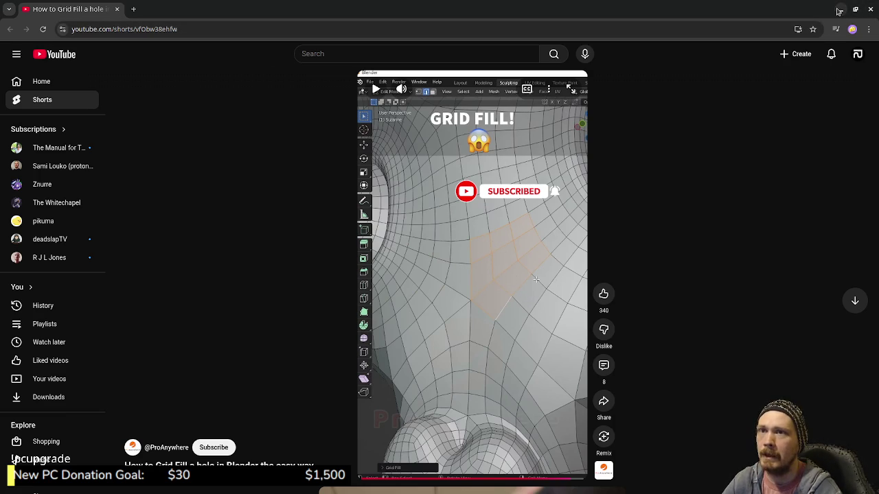
key(alt+Tab)
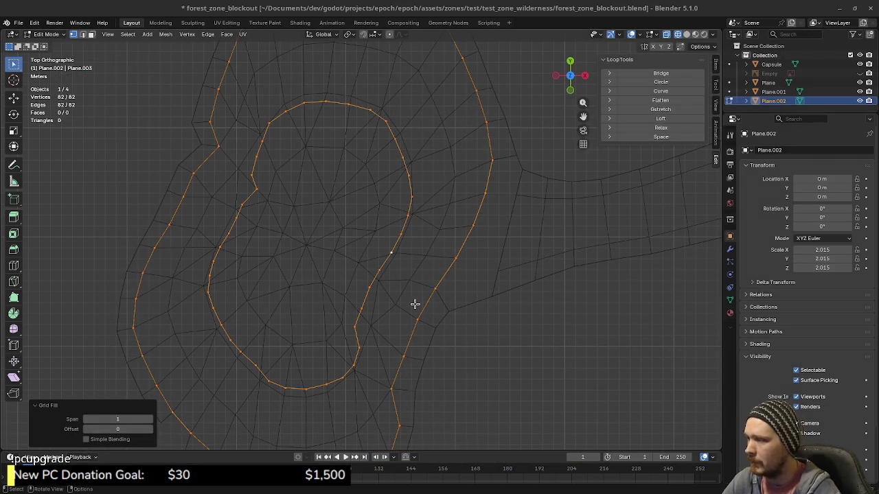
Delete the inner loop's vertices, keeping only the pond outline.
key(alt+a)
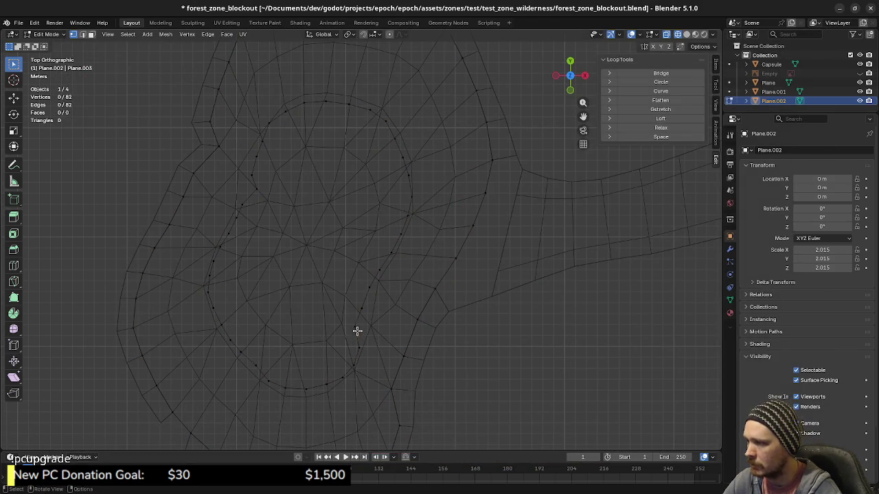
alt+click(355, 333)
key(x)
click(357, 333)
Select the whole remaining rim loop and frame it in Top Orthographic view.
scroll(447, 366, up, 2)
middle_drag(449, 370, 428, 337)
key(a)
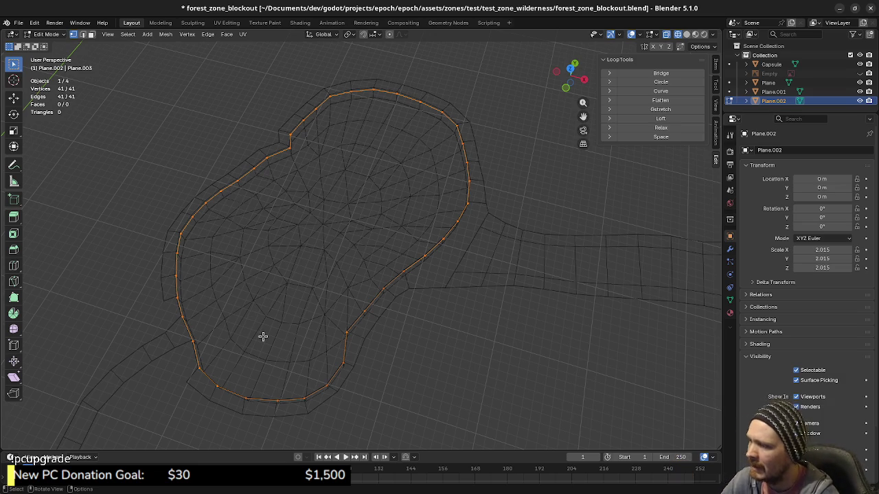
key(KP_7)
scroll(378, 316, left, 1)
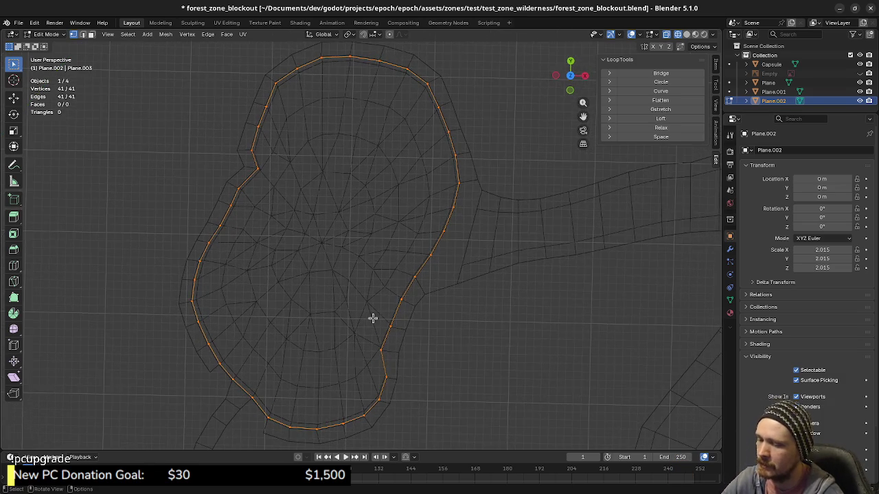
scroll(373, 315, left, 2)
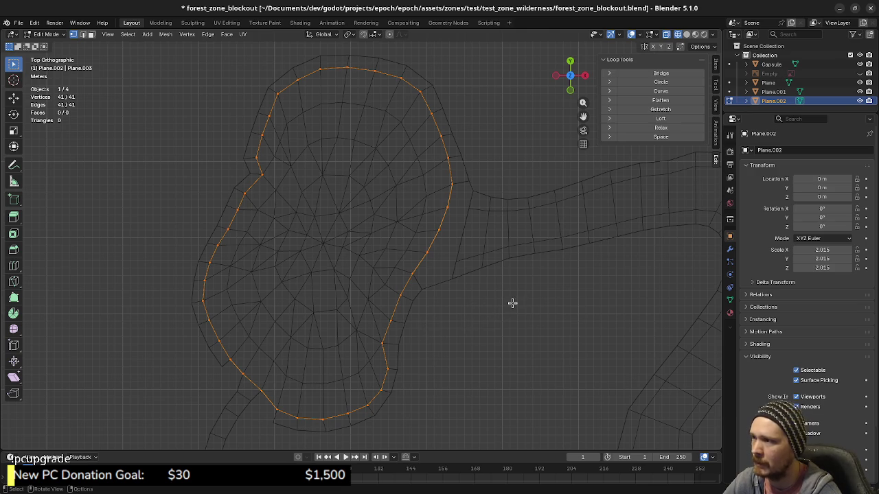
Test extruding and scaling the rim loop, then undo the trial extrusion.
key(e)
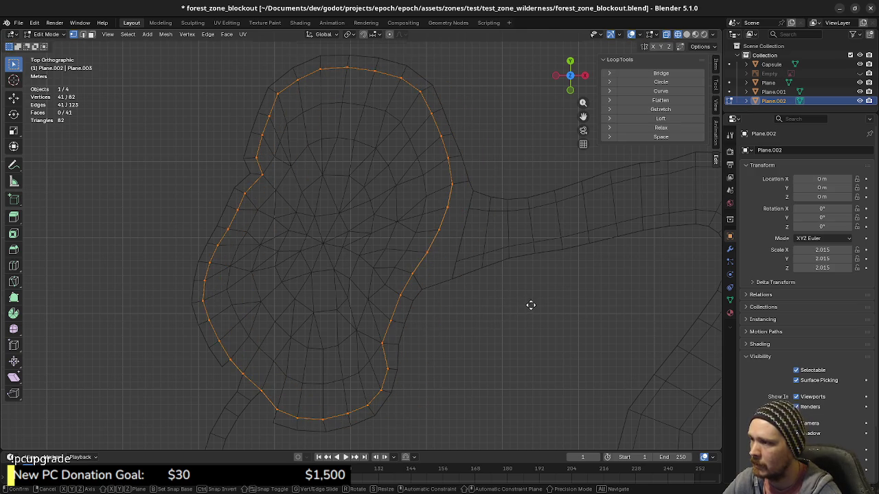
right_click(550, 300)
key(s)
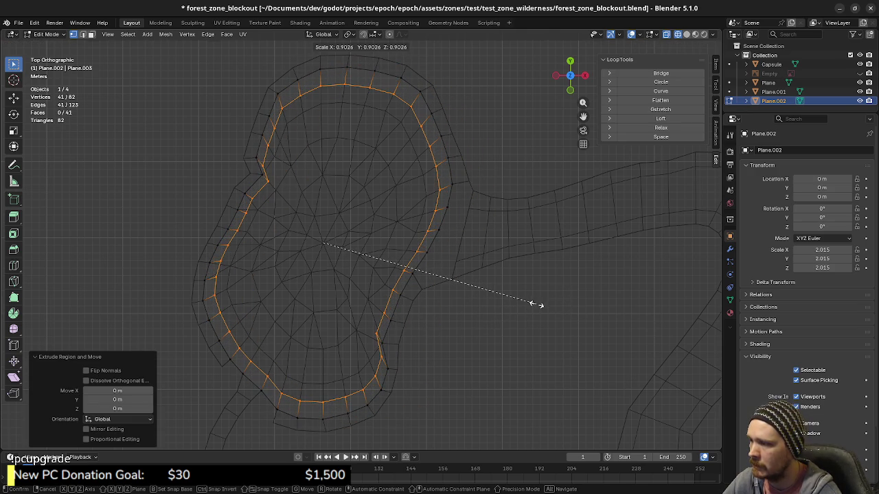
right_click(535, 303)
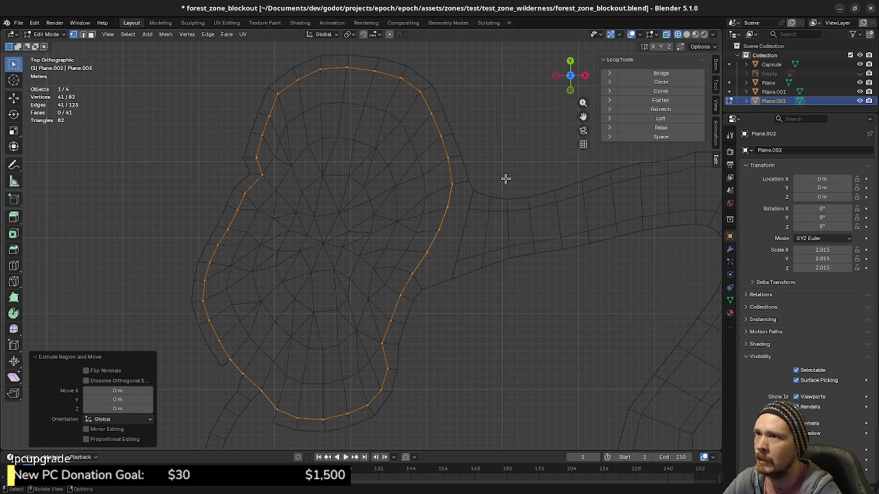
click(351, 34)
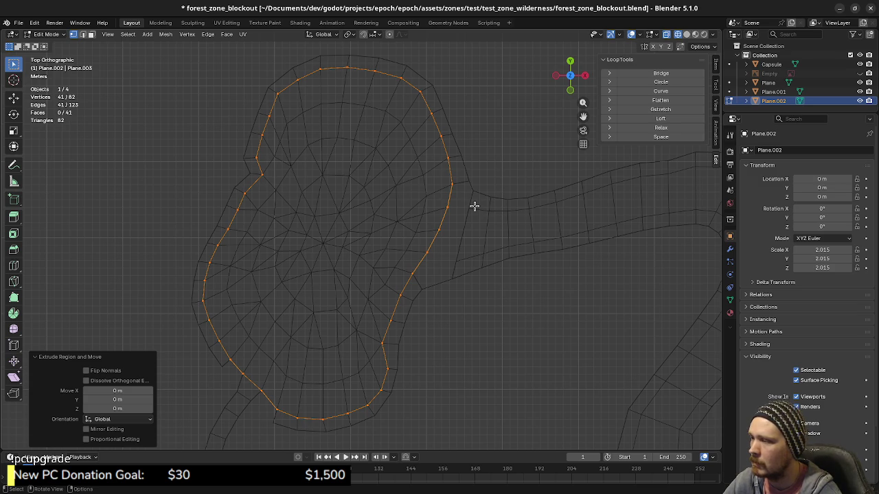
mouse_move(432, 313)
middle_down()
mouse_move(392, 286)
mouse_move(405, 263)
middle_up()
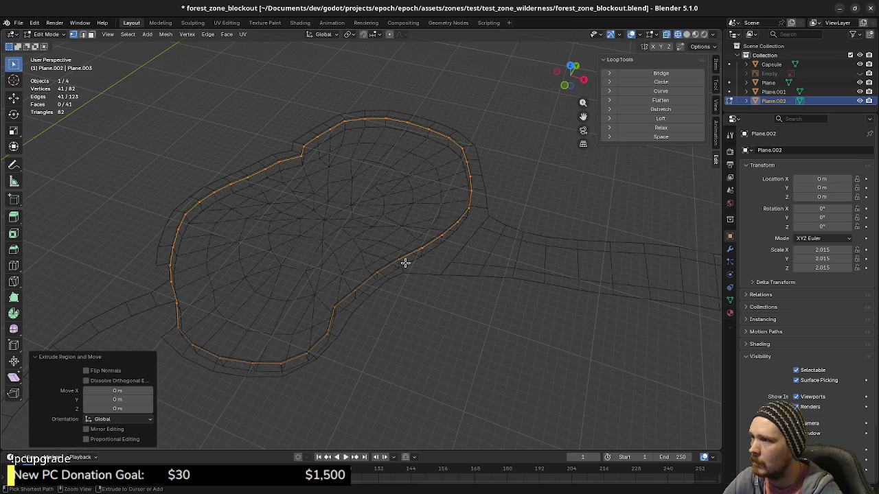
key(ctrl+z)
ctrl+right_click(389, 291)
key(ctrl+z)
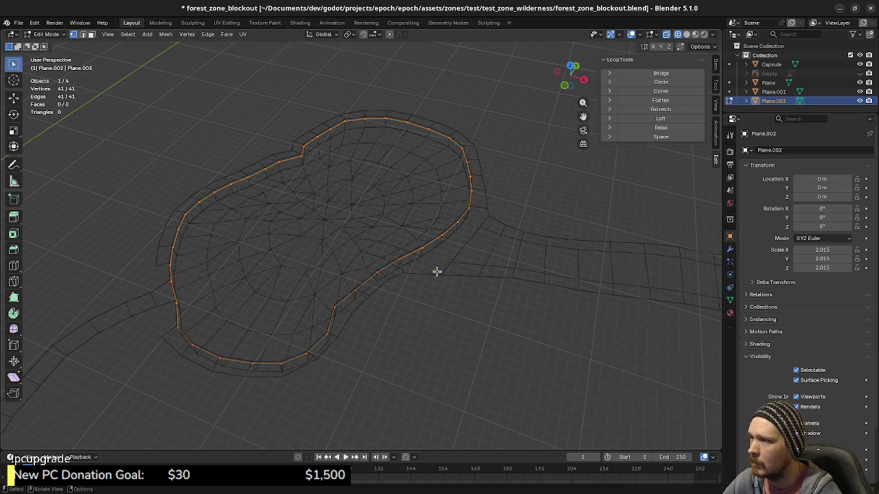
From Front view, extrude the rim loop 1.6 m down along Z and select the whole wall.
middle_drag(393, 301, 416, 277)
key(KP_1)
scroll(423, 276, up, 4)
scroll(429, 254, up, 4)
scroll(446, 237, down, 1)
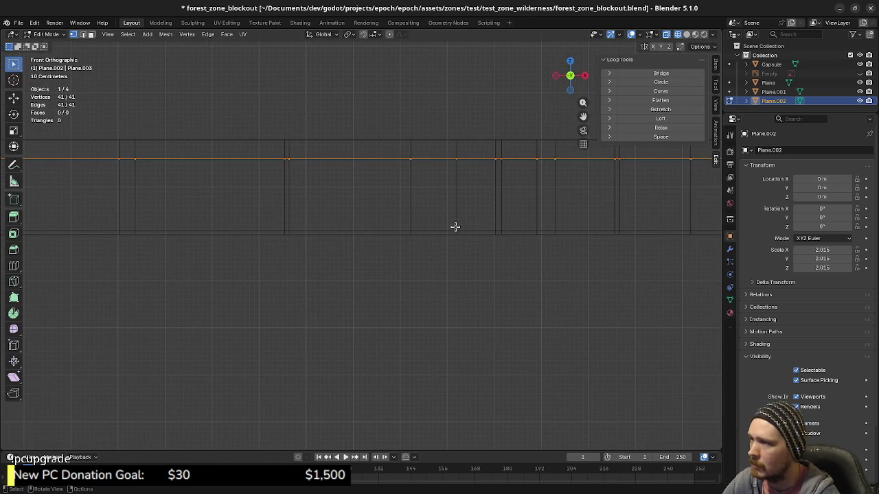
key(e)
key(z)
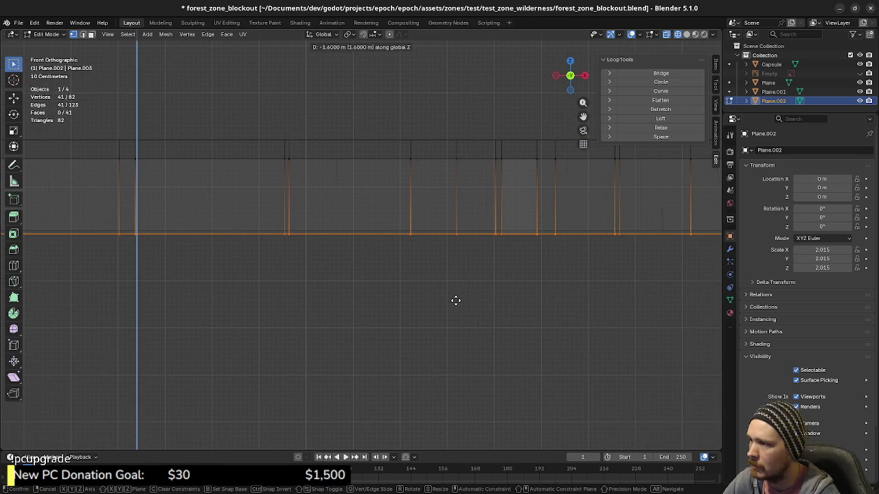
click(455, 302)
mouse_move(455, 302)
middle_down()
mouse_move(469, 280)
mouse_move(455, 298)
mouse_move(449, 286)
mouse_move(406, 294)
mouse_move(424, 287)
middle_up()
scroll(424, 287, down, 3)
key(a)
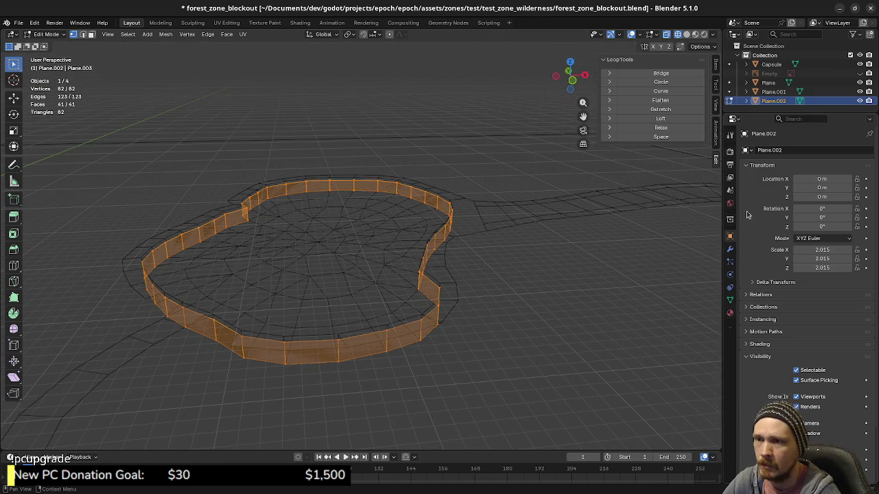
click(729, 252)
Add a Solidify modifier to the wall and try thicknesses from 0.22 m up to 0.62 m.
click(797, 150)
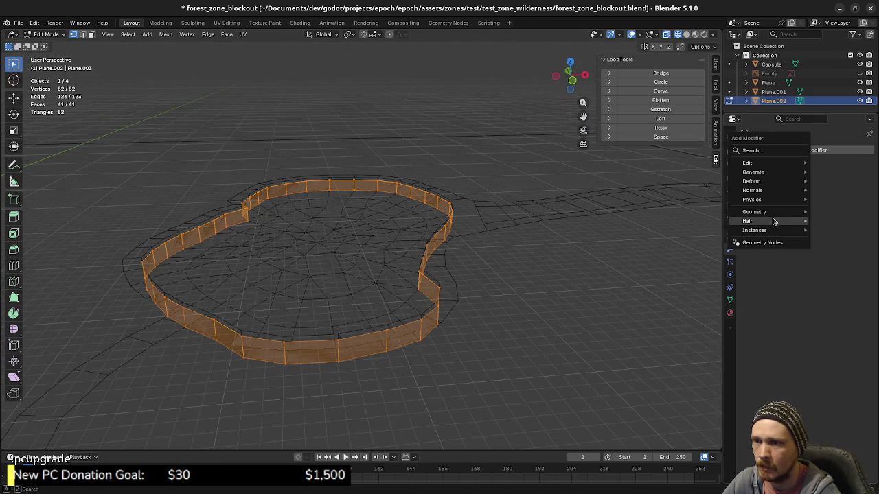
mouse_move(753, 172)
click(670, 309)
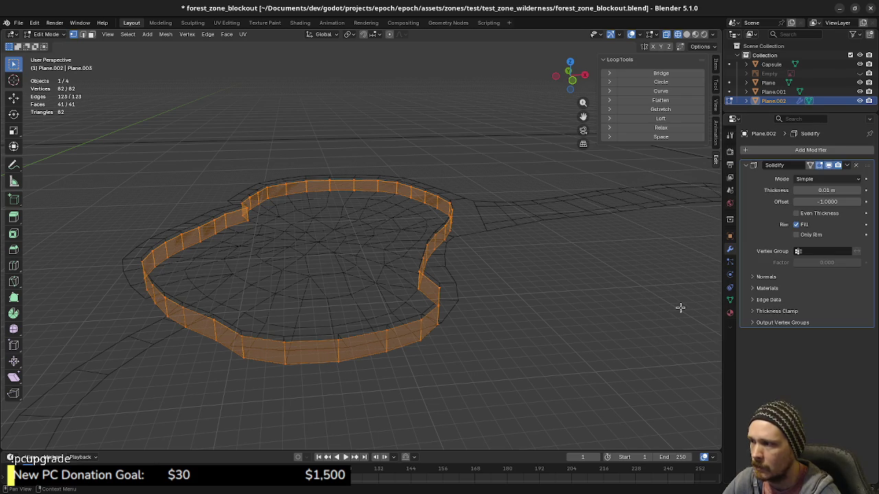
scroll(441, 329, up, 3)
middle_drag(576, 343, 554, 290)
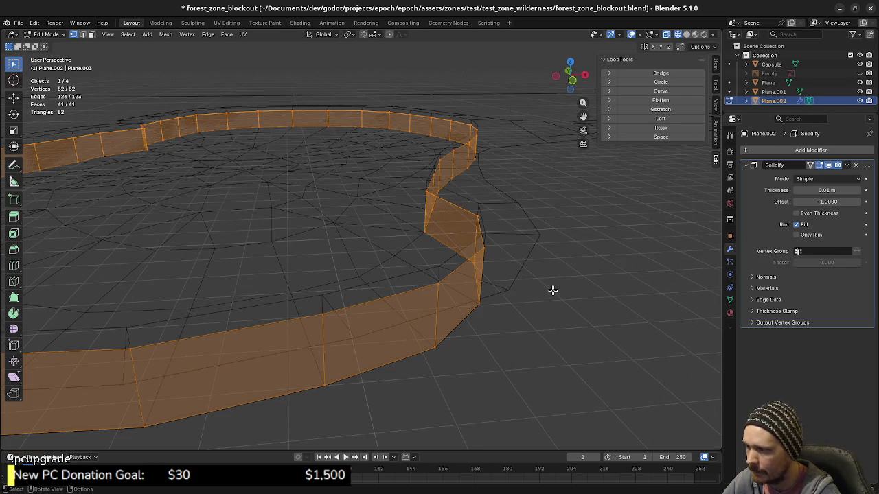
drag(817, 190, 862, 203)
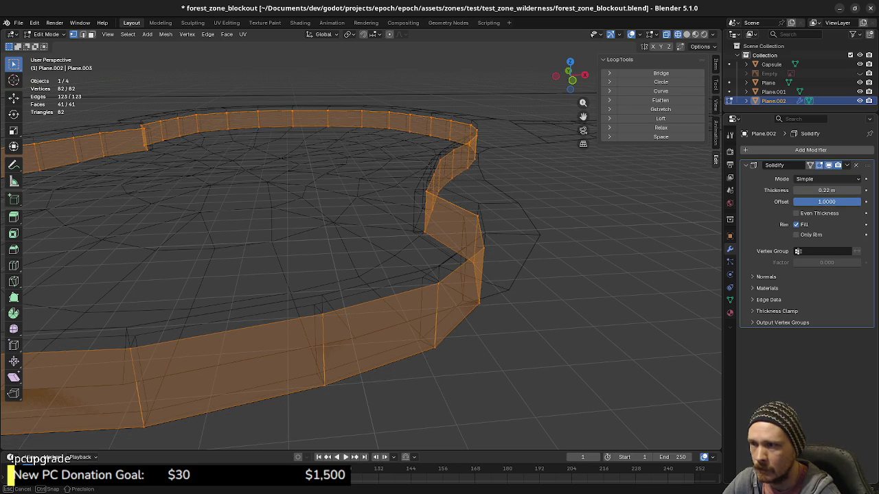
middle_drag(454, 206, 465, 247)
scroll(467, 257, up, 3)
key(KP_7)
scroll(477, 275, down, 2)
mouse_move(436, 343)
shift+middle_down()
mouse_move(472, 312)
mouse_move(495, 273)
shift+middle_up()
drag(826, 190, 858, 191)
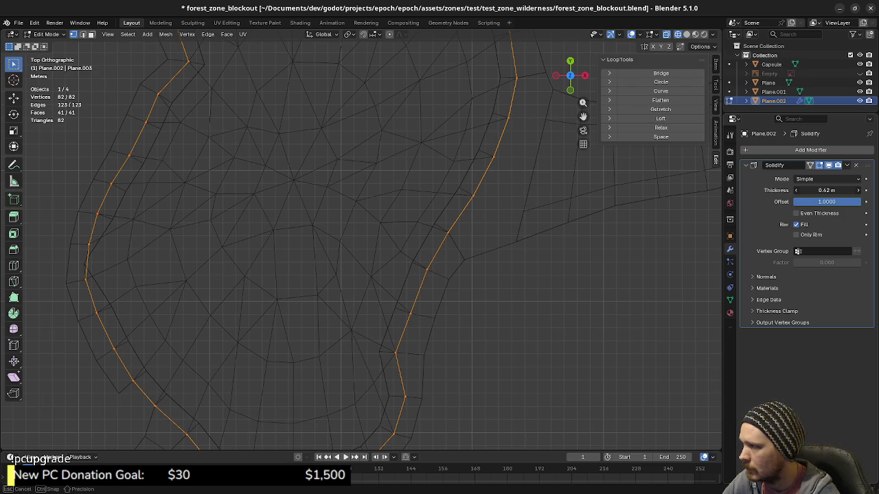
middle_drag(304, 288, 352, 247)
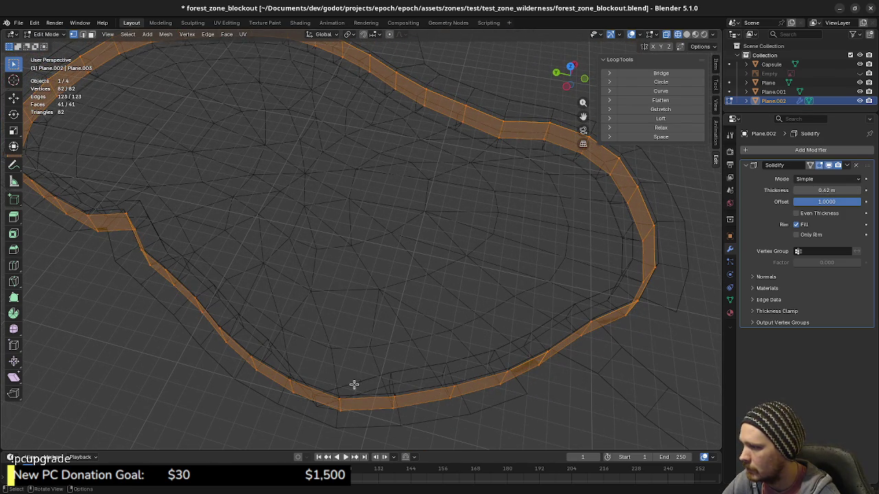
Enable Even Thickness and bring the Solidify thickness down to 0.1 m.
click(340, 401)
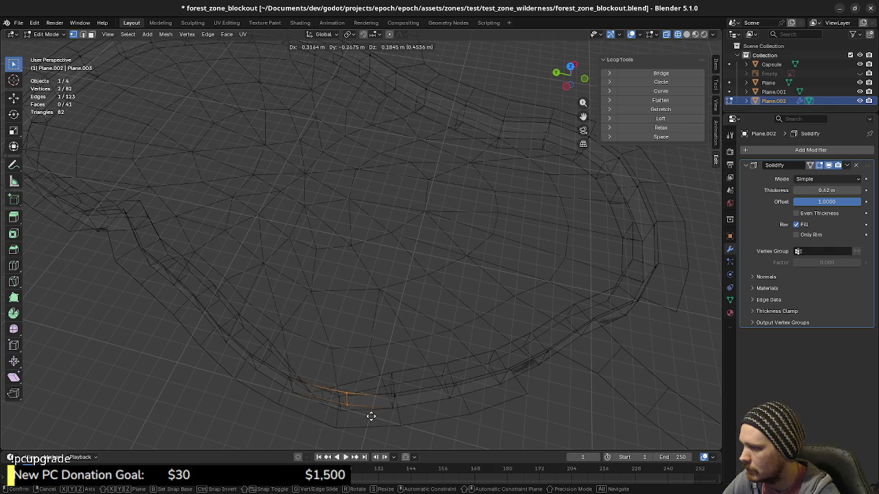
click(796, 213)
mouse_move(508, 329)
middle_down()
mouse_move(477, 333)
mouse_move(514, 298)
middle_up()
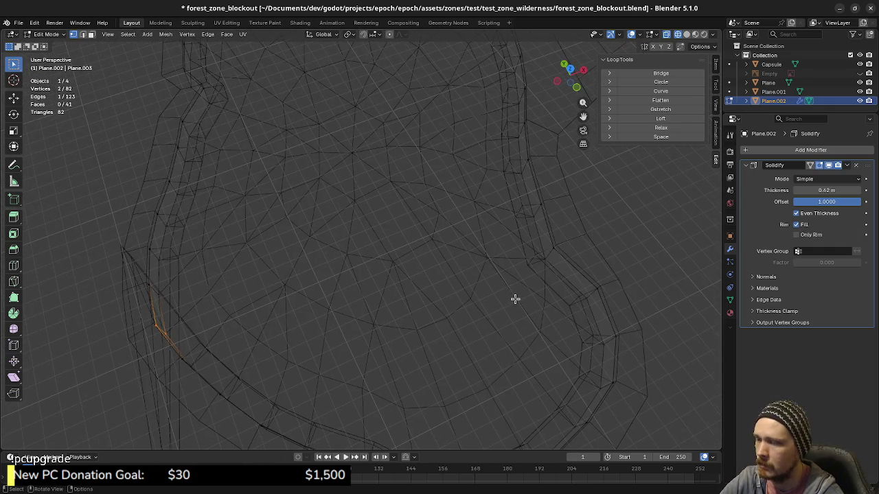
key(KP_7)
drag(817, 190, 827, 190)
mouse_move(459, 283)
middle_down()
mouse_move(502, 279)
mouse_move(485, 226)
middle_up()
Switch to Material Preview and turn on the Face Orientation overlay to check wall normals.
key(a)
key(z)
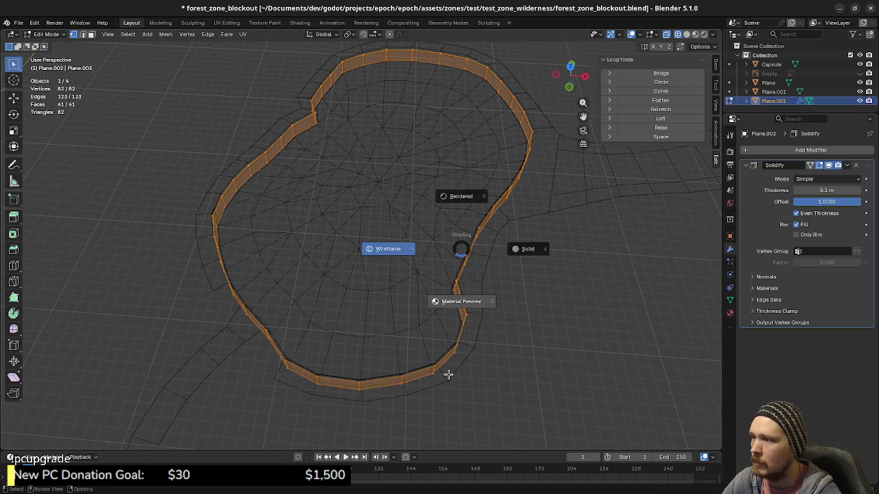
click(447, 371)
click(639, 34)
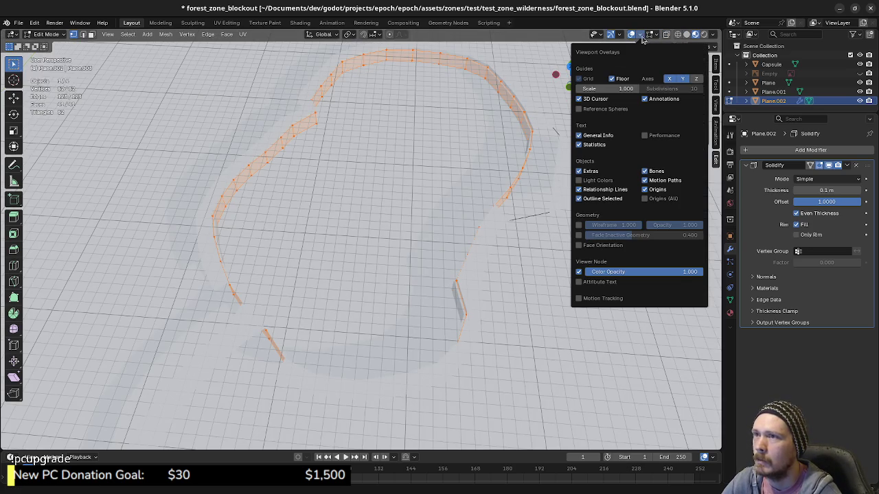
click(579, 245)
mouse_move(369, 258)
middle_down()
mouse_move(369, 237)
mouse_move(389, 230)
mouse_move(397, 239)
mouse_move(327, 229)
mouse_move(353, 124)
middle_up()
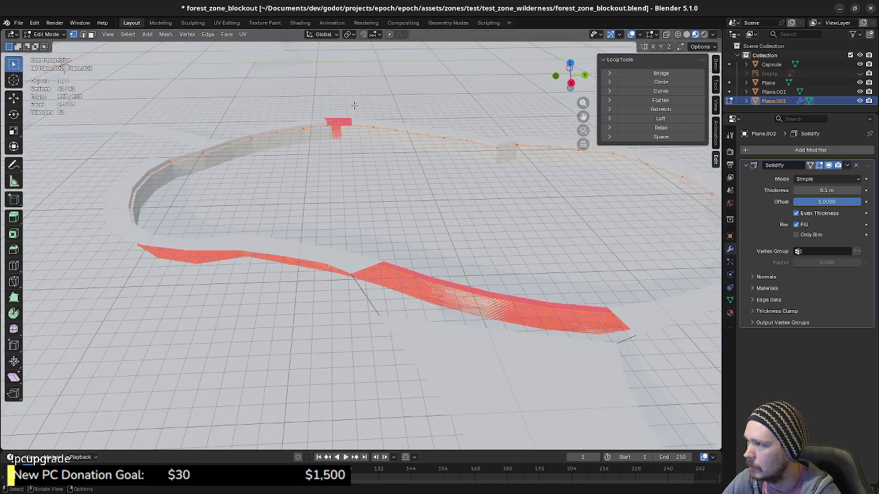
Recalculate the wall normals to face outside and orbit to verify them.
click(165, 35)
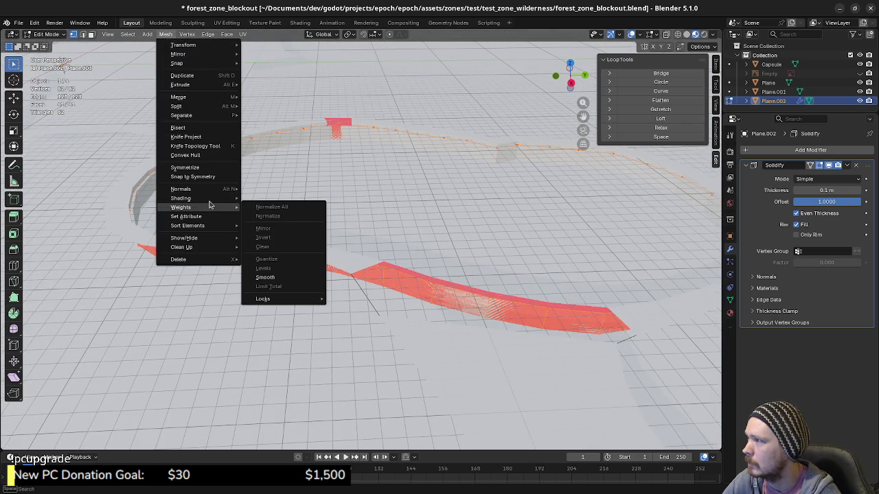
mouse_move(181, 189)
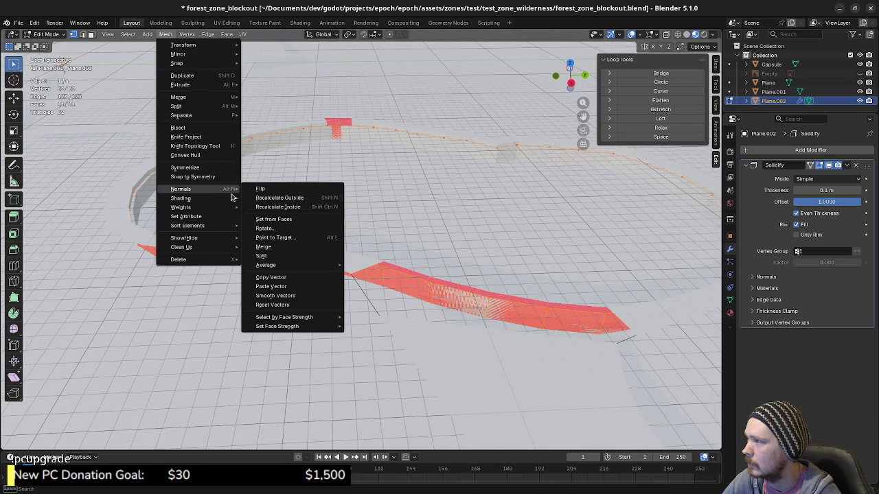
click(298, 199)
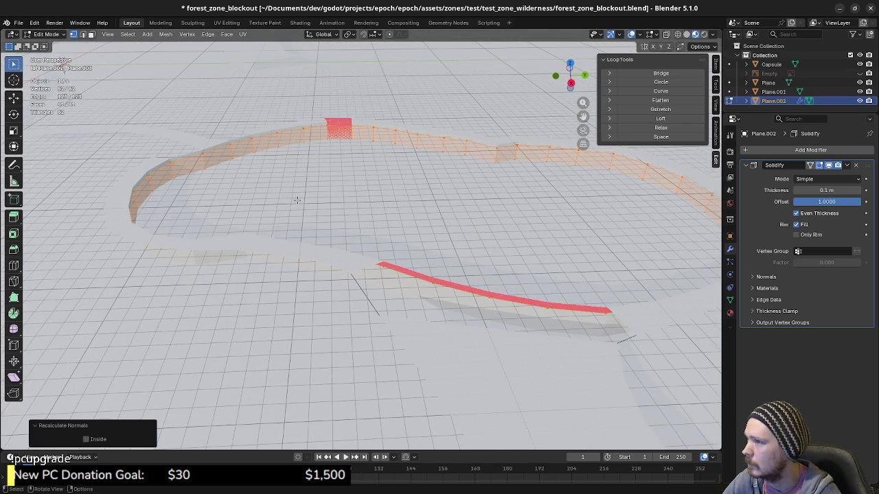
mouse_move(419, 207)
middle_down()
mouse_move(539, 215)
mouse_move(492, 231)
middle_up()
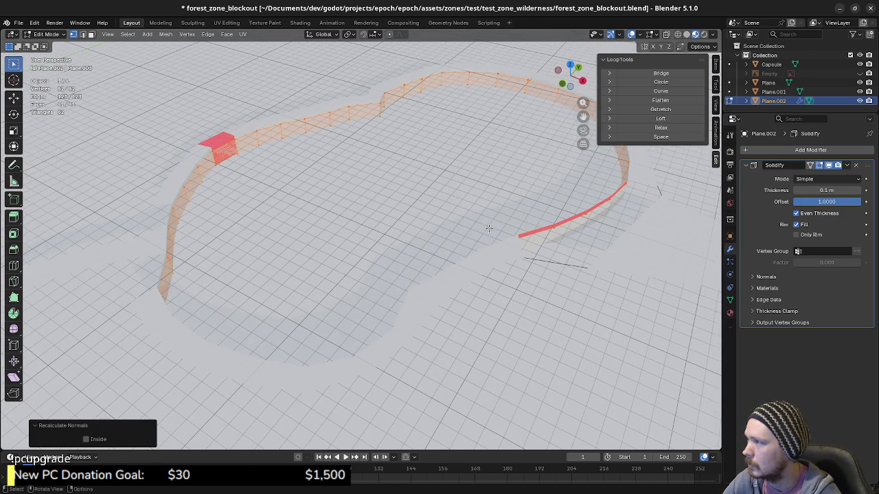
key(KP_7)
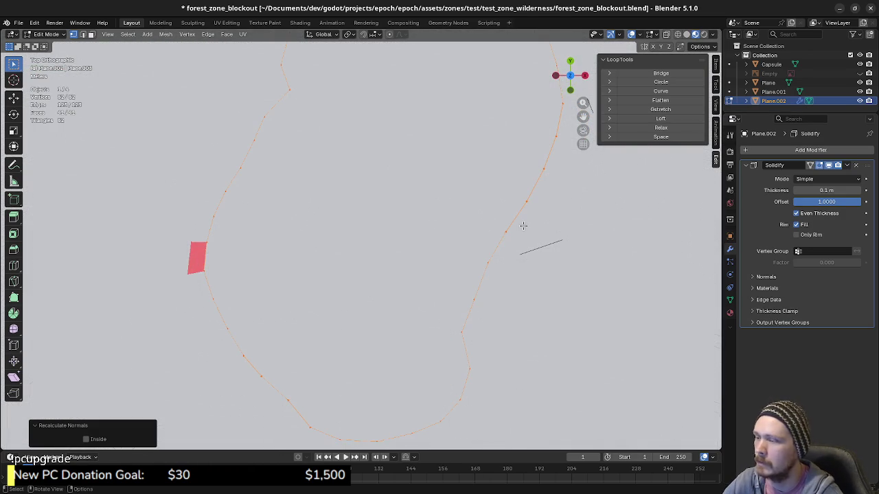
In wireframe, set Solidify thickness to 0.67 m with offset −1, then return to Object Mode.
key(shift+z)
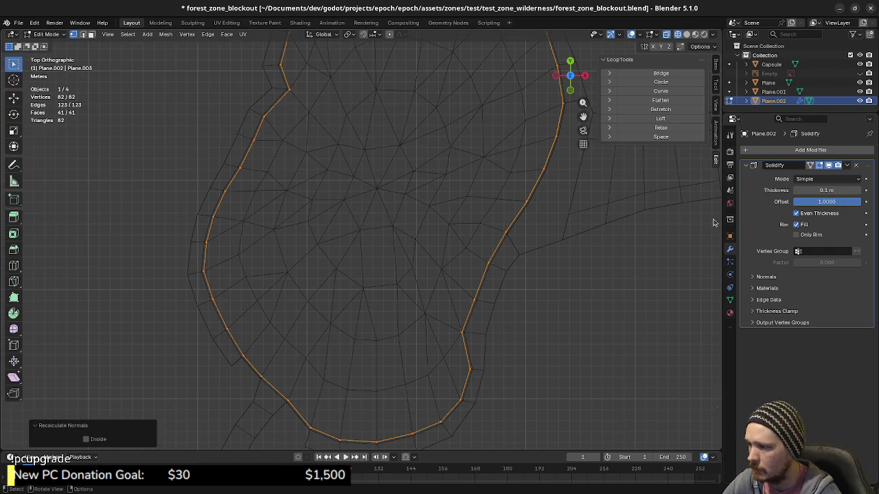
mouse_move(826, 190)
mouse_down()
mouse_move(858, 190)
mouse_move(845, 190)
mouse_up()
key(minus)
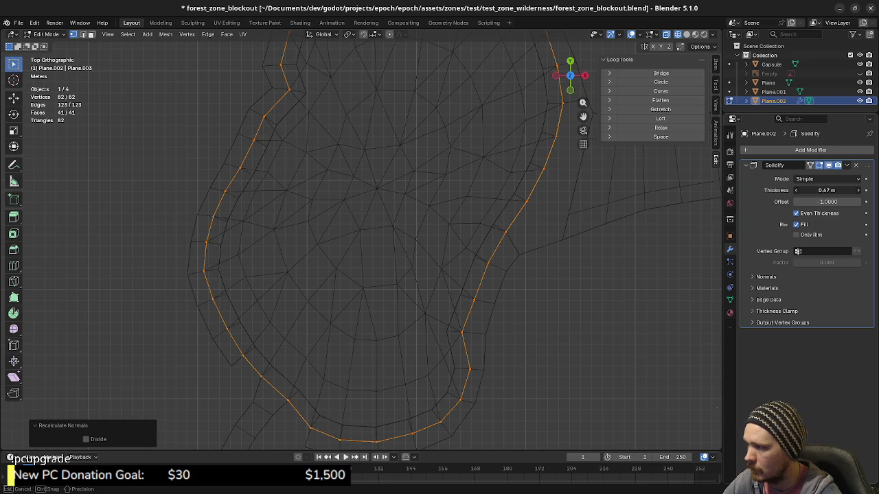
mouse_move(440, 213)
shift+middle_down()
mouse_move(438, 291)
mouse_move(467, 251)
mouse_move(510, 251)
mouse_move(491, 308)
mouse_move(501, 246)
mouse_move(532, 299)
shift+middle_up()
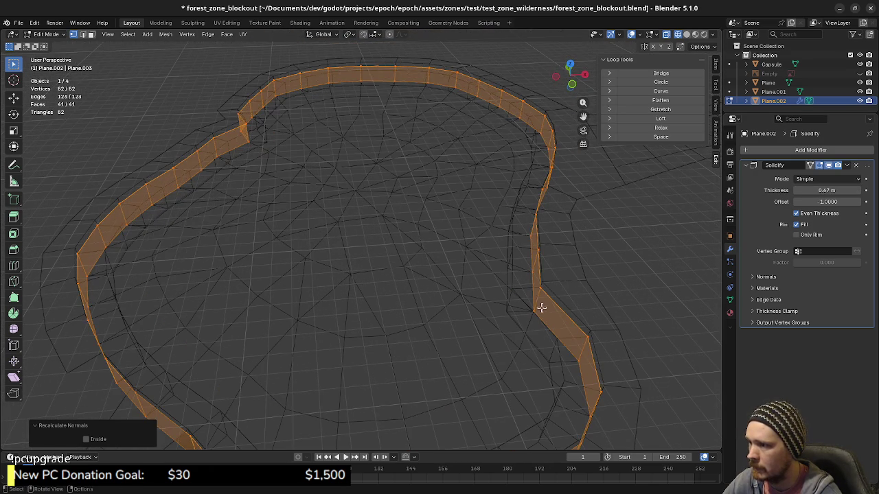
key(Tab)
Apply the Solidify modifier on the pond rim and enter Edit Mode.
click(847, 165)
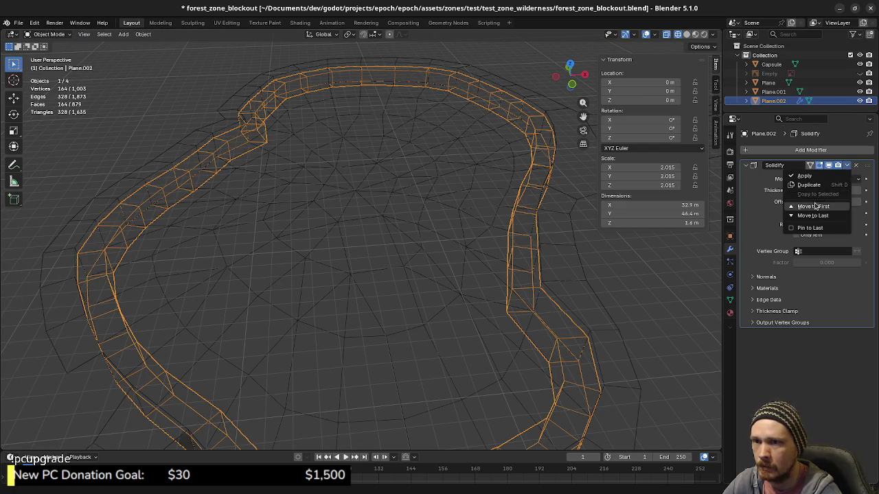
click(812, 178)
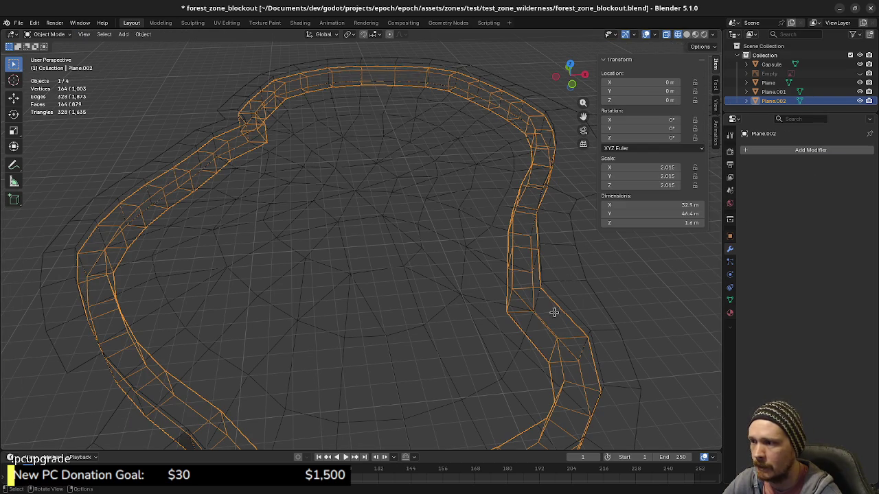
key(Tab)
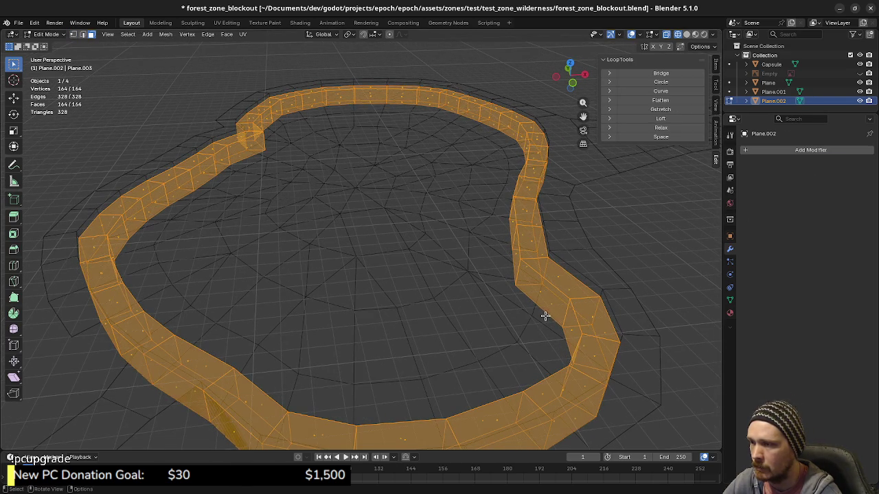
Select two adjacent face loops on the rim wall.
alt+click(567, 321)
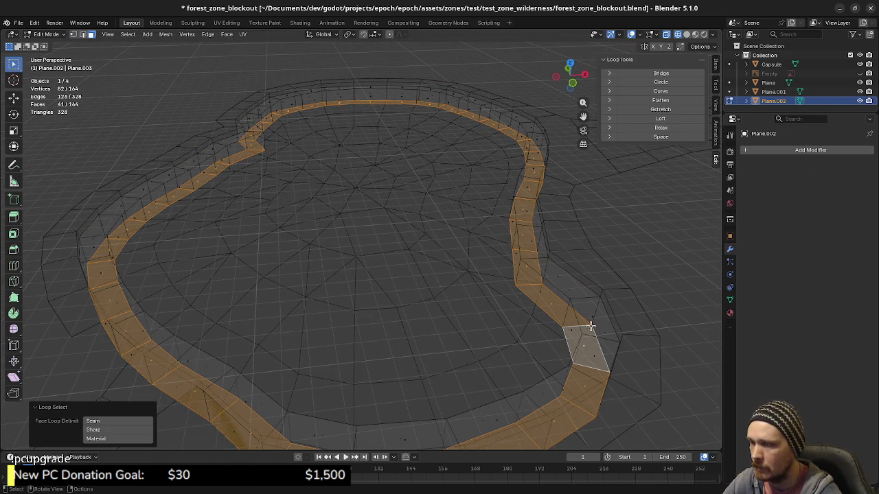
key(g)
key(Escape)
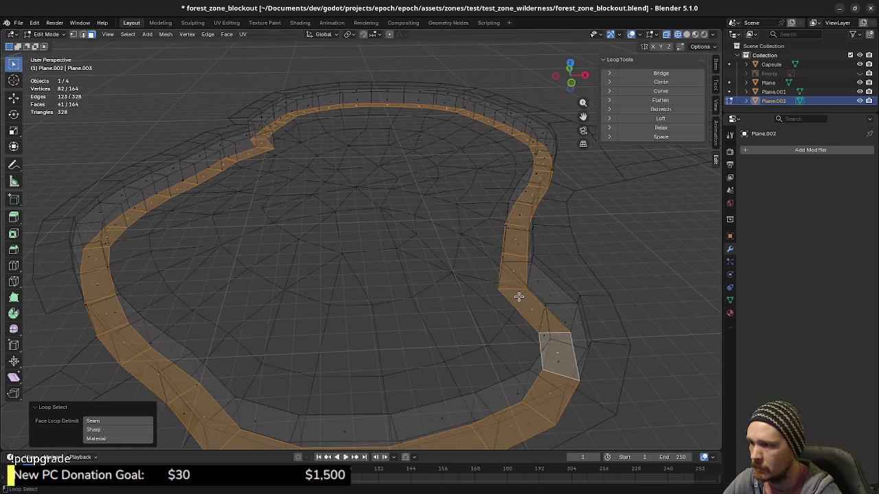
key(alt+a)
middle_drag(550, 342, 560, 317)
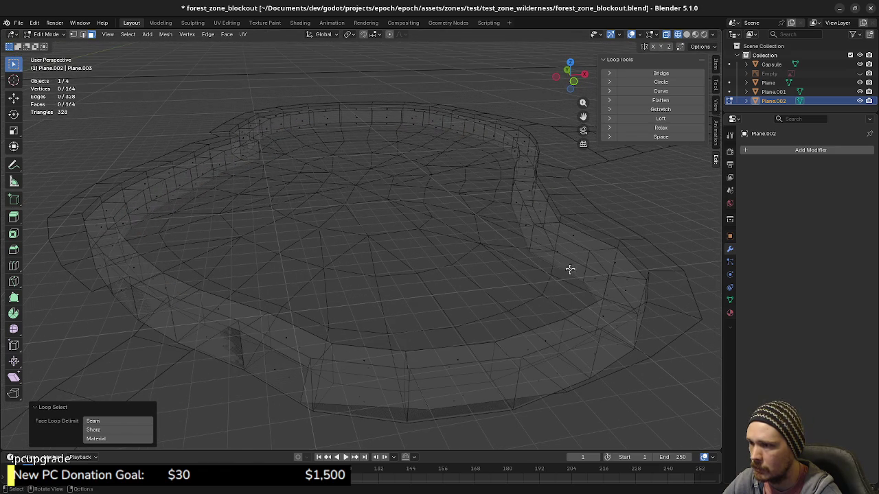
alt+click(591, 279)
alt+shift+click(587, 263)
mouse_move(596, 268)
middle_down()
mouse_move(639, 295)
mouse_move(568, 288)
middle_up()
Add the remaining wall loop and delete the selected rim wall faces.
middle_drag(416, 291, 508, 296)
alt+shift+click(480, 291)
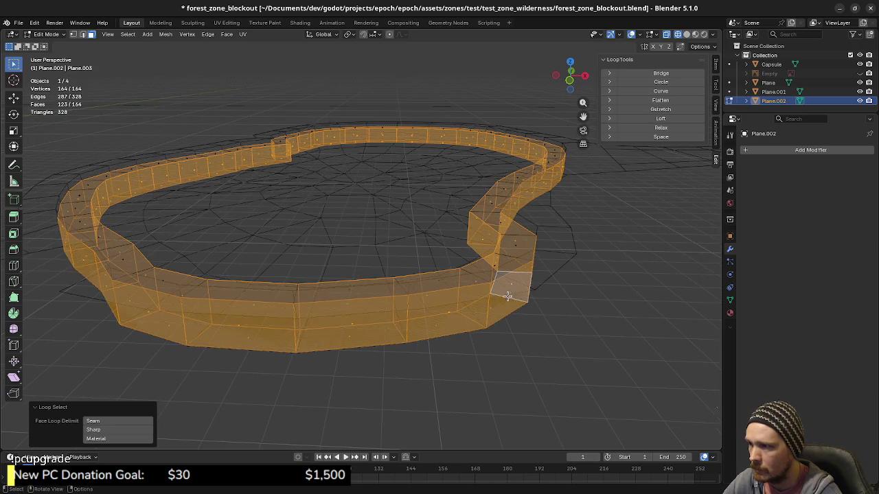
key(x)
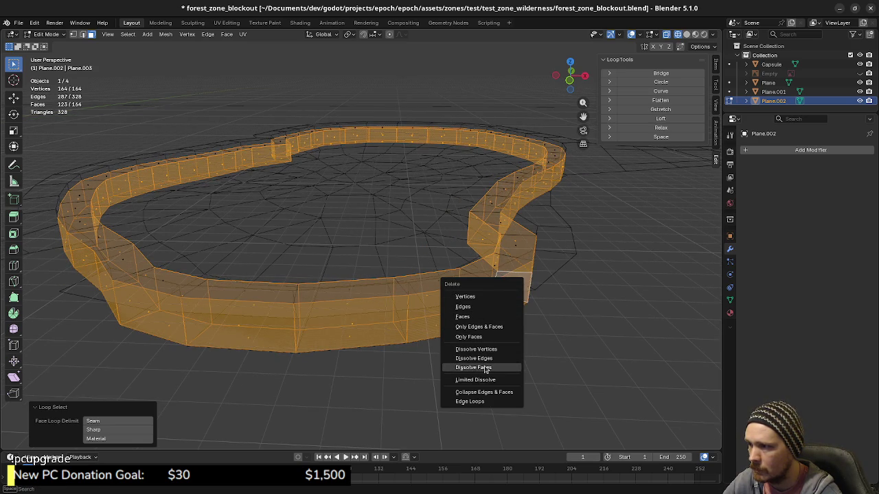
click(473, 367)
key(x)
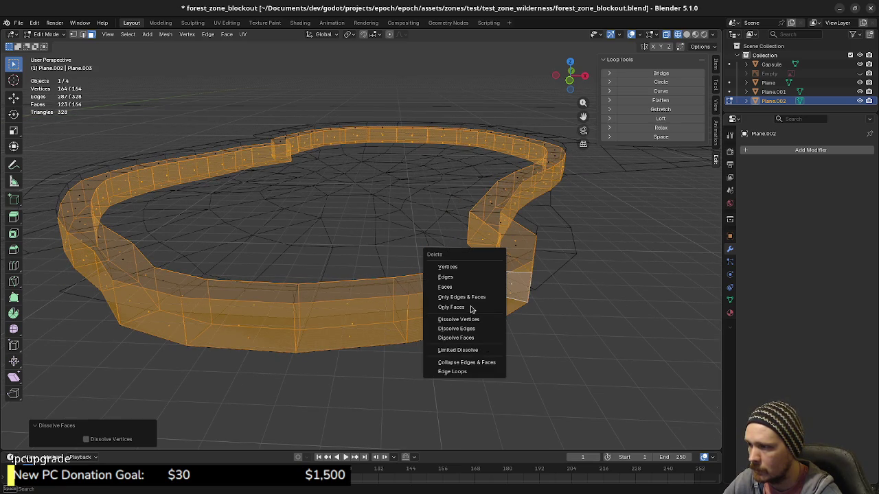
click(478, 287)
mouse_move(478, 286)
middle_down()
mouse_move(534, 279)
mouse_move(522, 284)
middle_up()
Switch to solid shading, view the ring from the orthographic top, and return to Object Mode.
key(shift+z)
scroll(522, 284, down, 2)
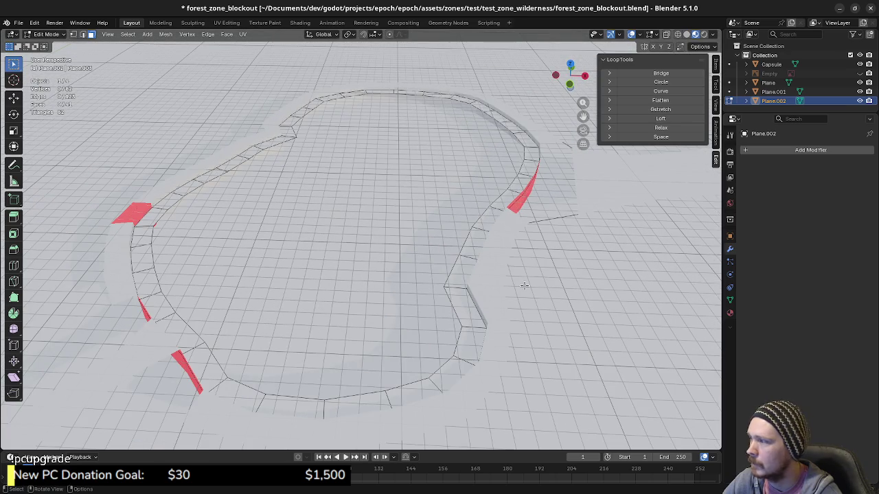
scroll(523, 284, down, 1)
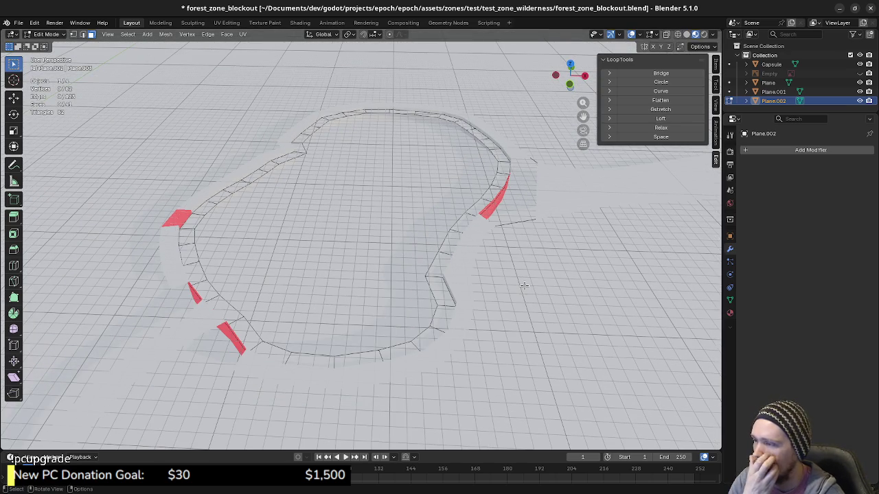
key(KP_7)
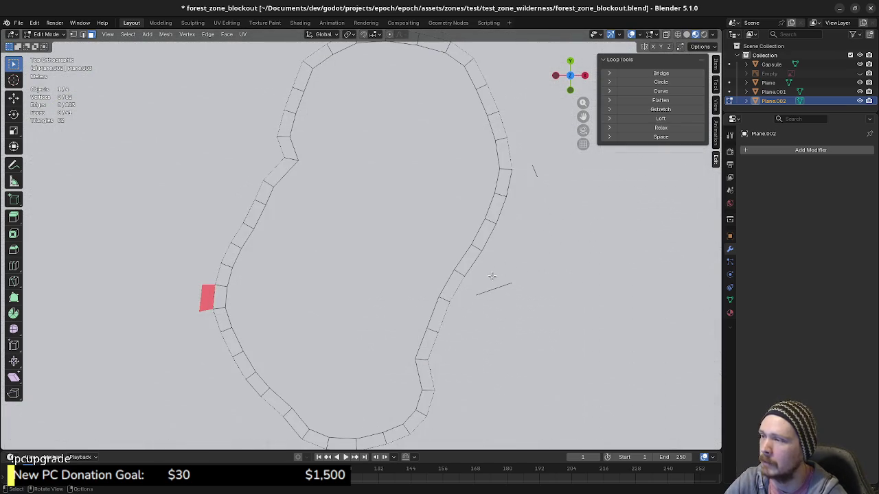
scroll(410, 281, down, 1)
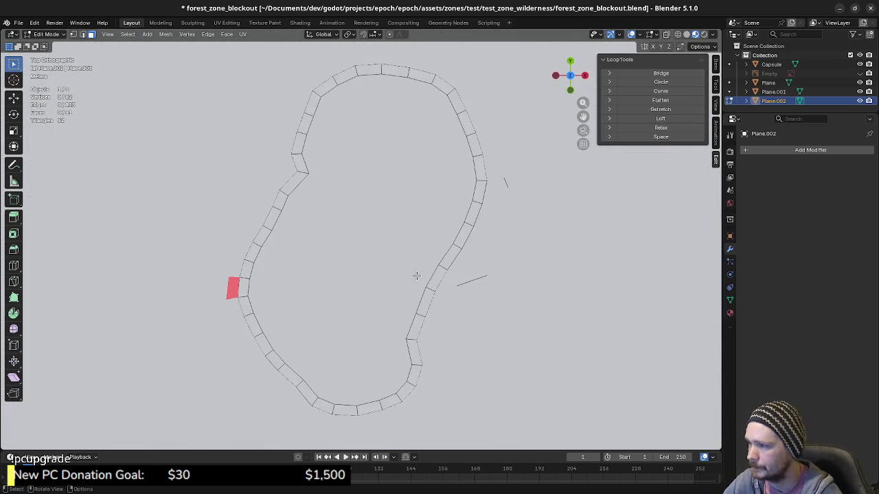
key(Tab)
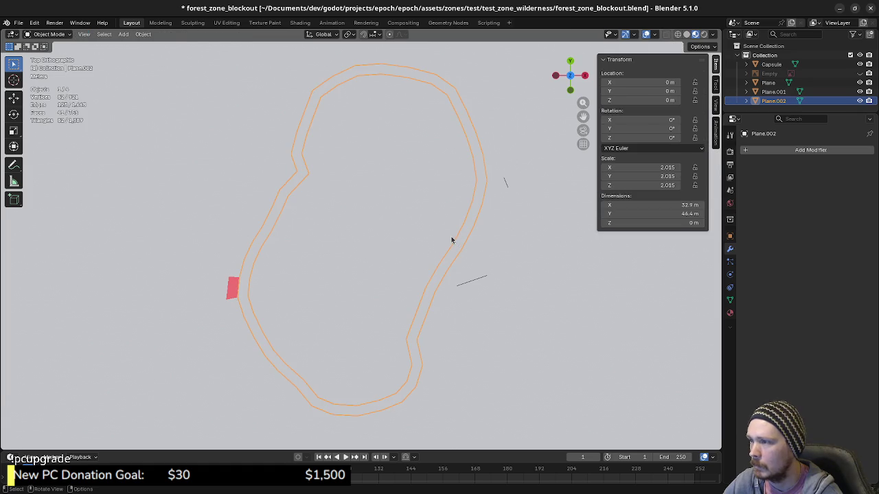
Edit the ring in vertex select mode and set the Pivot Point to Active Element.
key(Tab)
key(1)
alt+click(452, 242)
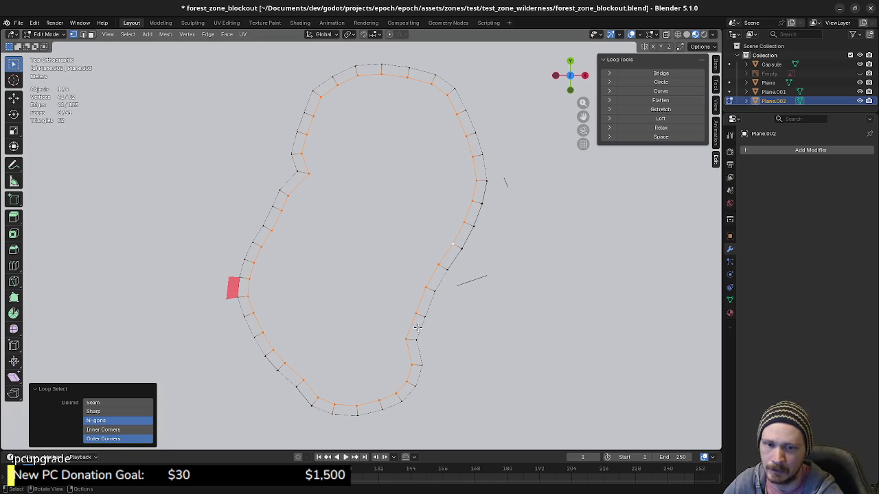
click(349, 34)
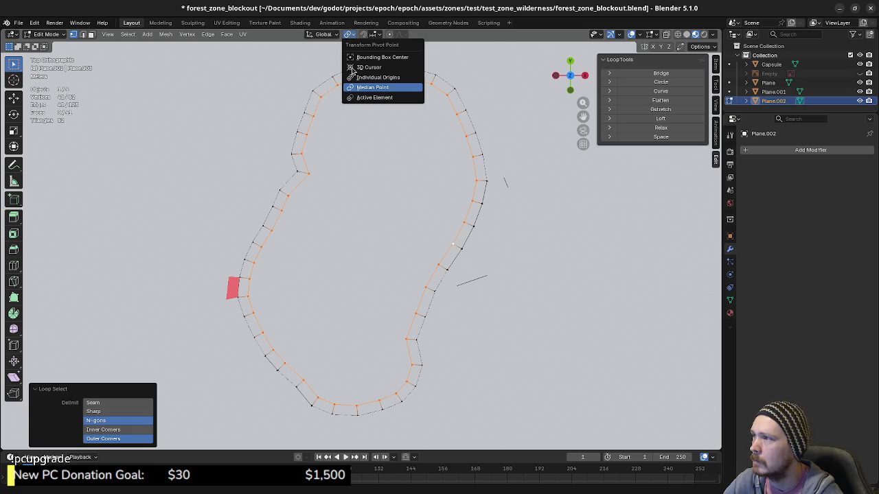
click(352, 98)
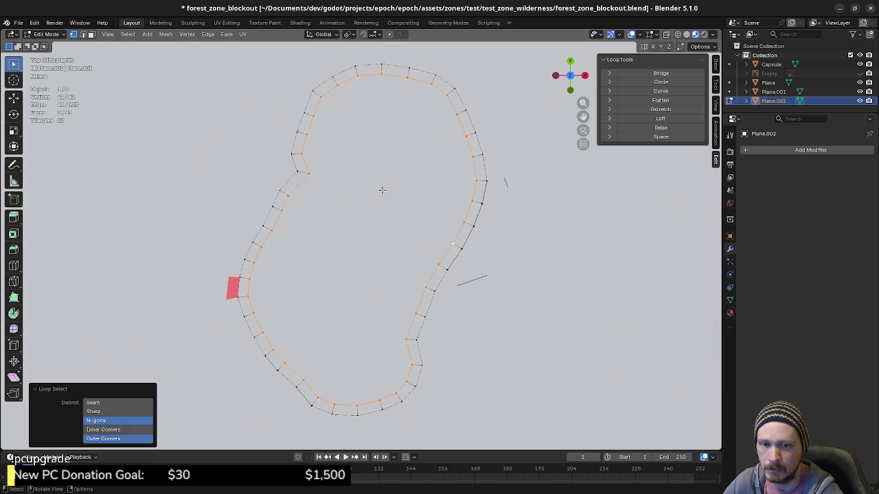
Select the ring's inner edge loop, ready for a Face operation.
click(370, 229)
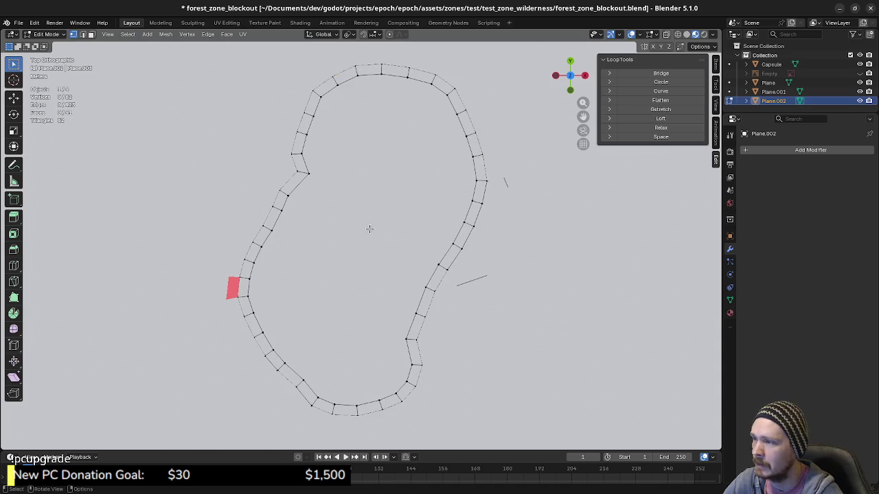
click(349, 35)
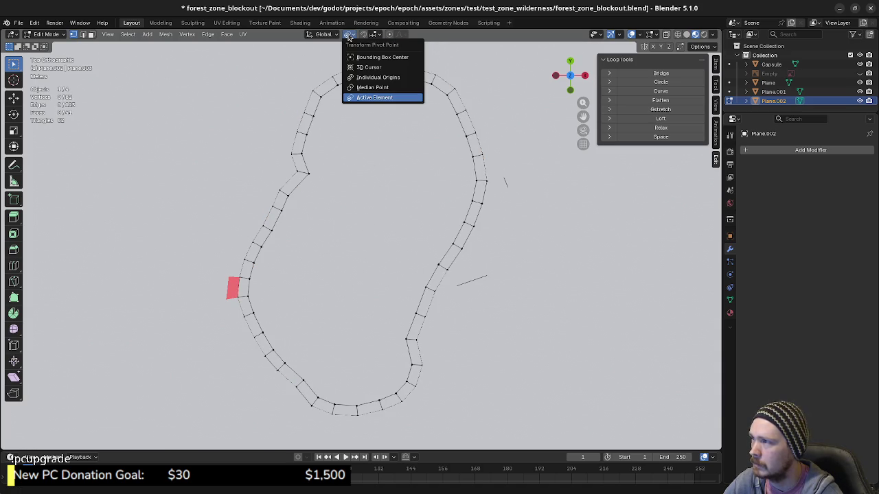
alt+click(435, 244)
alt+shift+click(435, 243)
alt+click(447, 247)
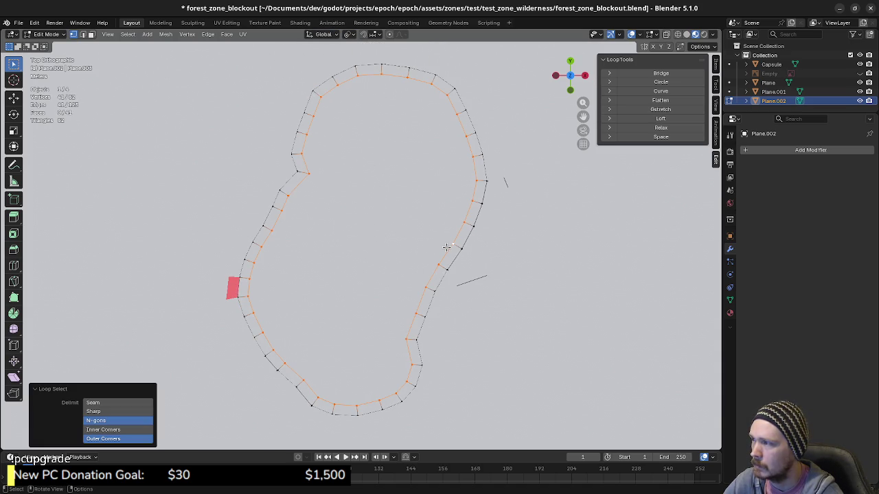
shift+click(452, 244)
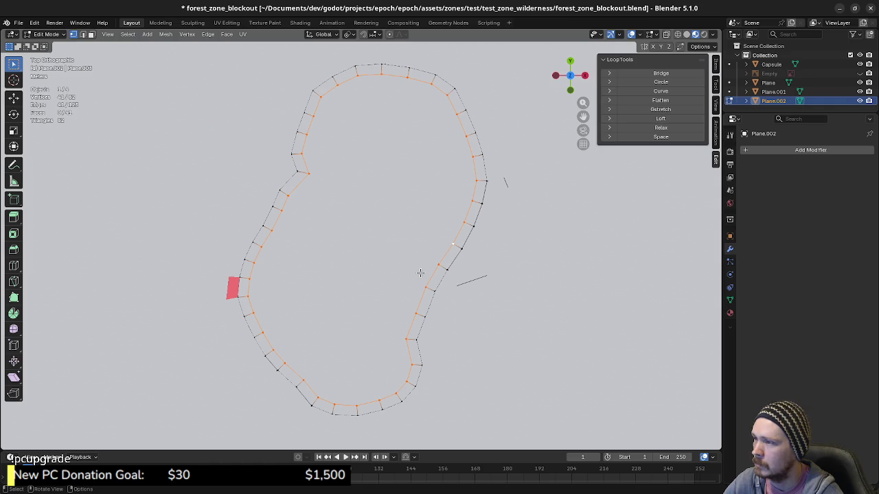
key(a)
key(alt+a)
alt+click(431, 277)
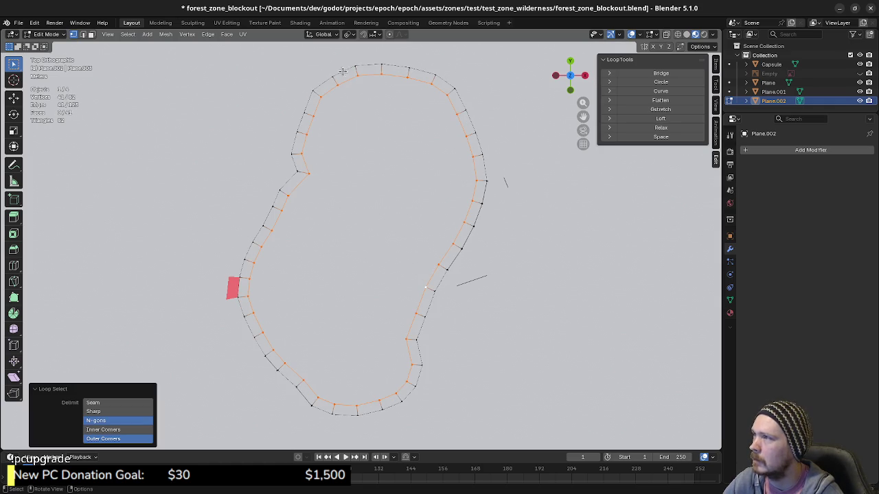
click(226, 34)
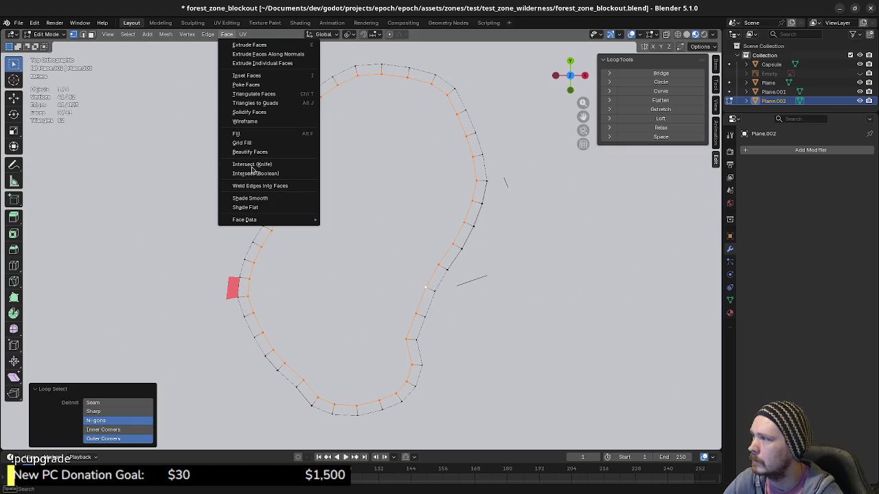
click(256, 143)
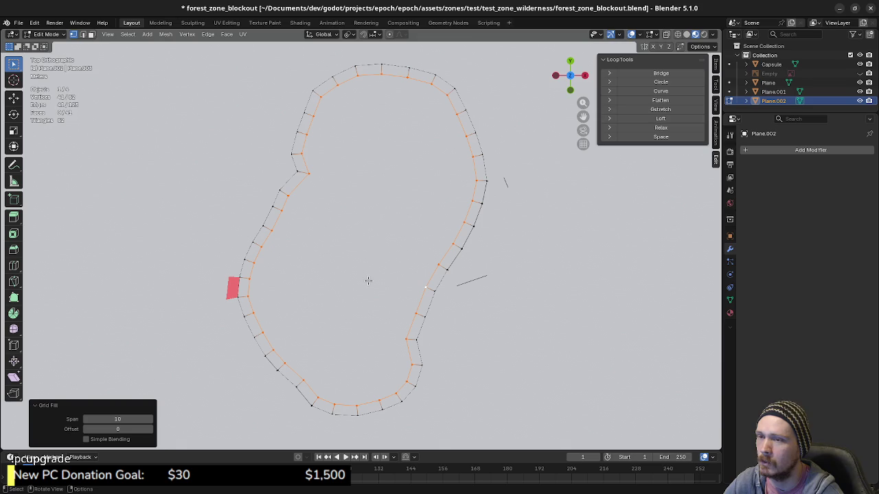
click(227, 35)
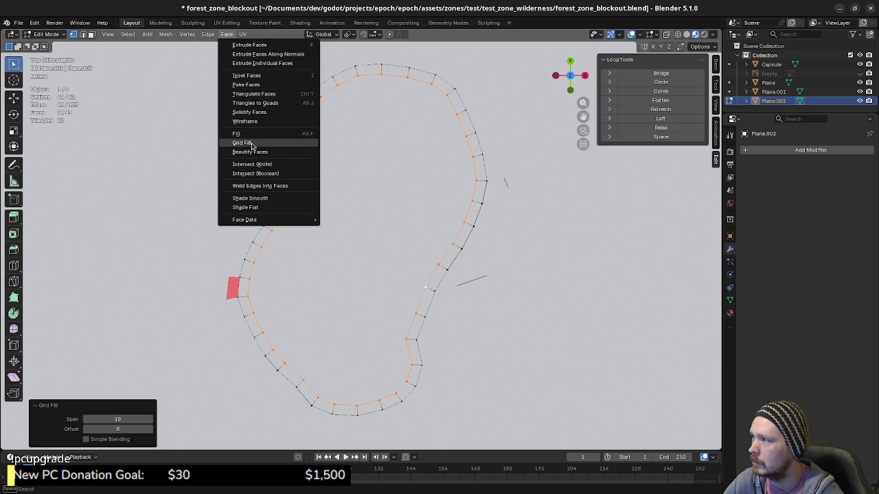
click(248, 144)
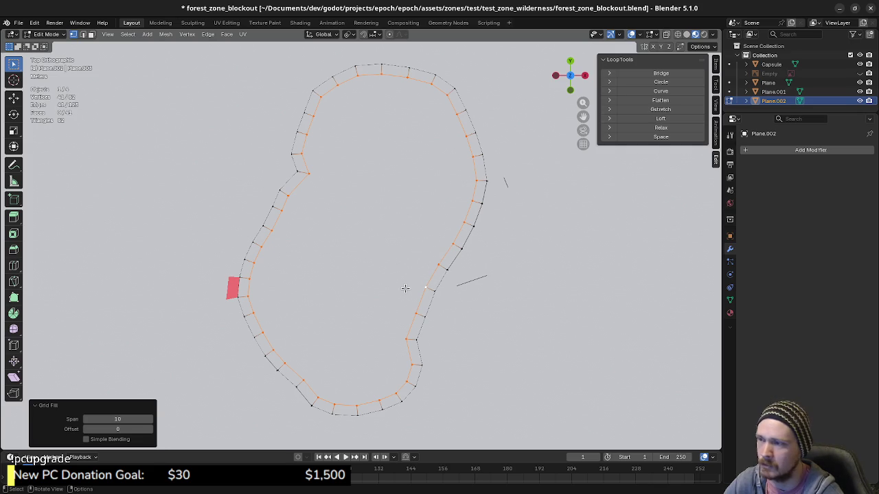
middle_drag(433, 318, 437, 250)
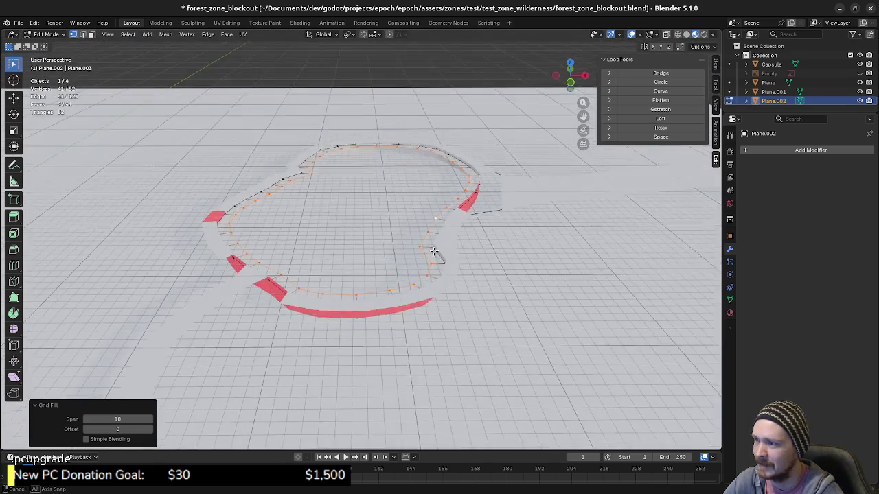
scroll(456, 260, up, 1)
scroll(459, 283, up, 2)
scroll(459, 283, up, 1)
mouse_move(460, 283)
middle_down()
mouse_move(486, 295)
mouse_move(425, 294)
middle_up()
key(KP_7)
scroll(423, 292, down, 2)
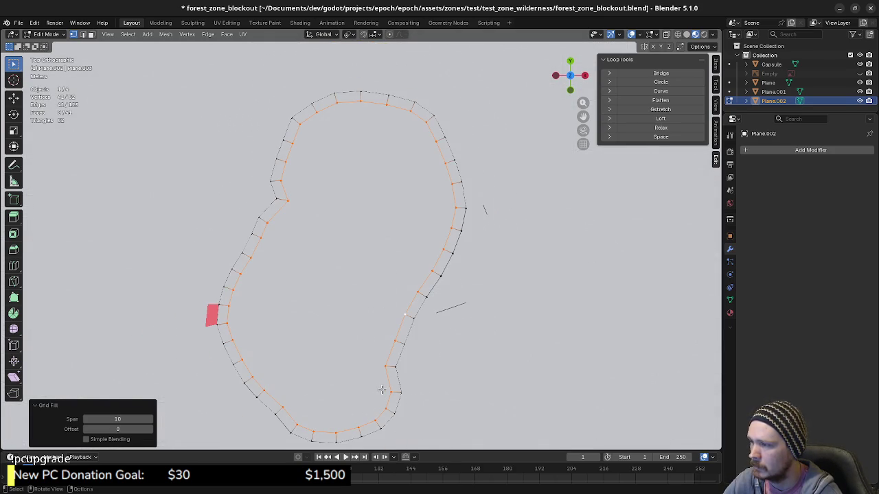
Duplicate the ring's inner edge loop in place and separate it into its own object.
click(381, 389)
alt+click(412, 397)
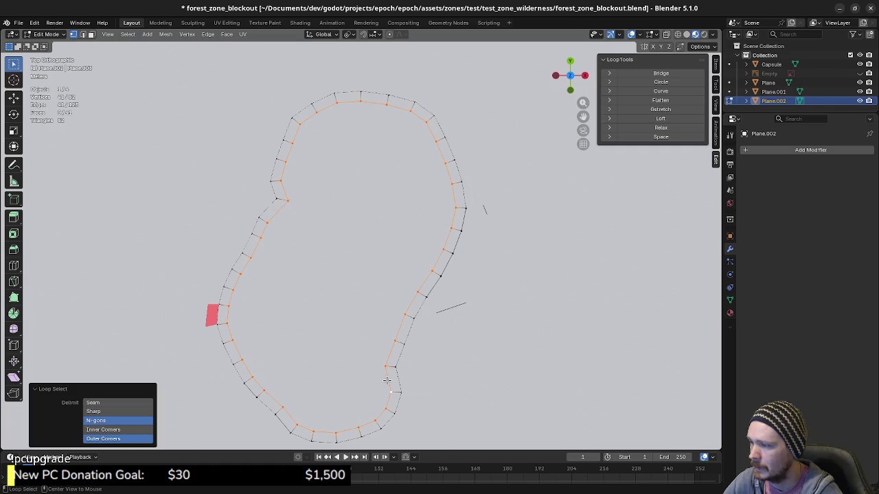
middle_drag(391, 403, 427, 348)
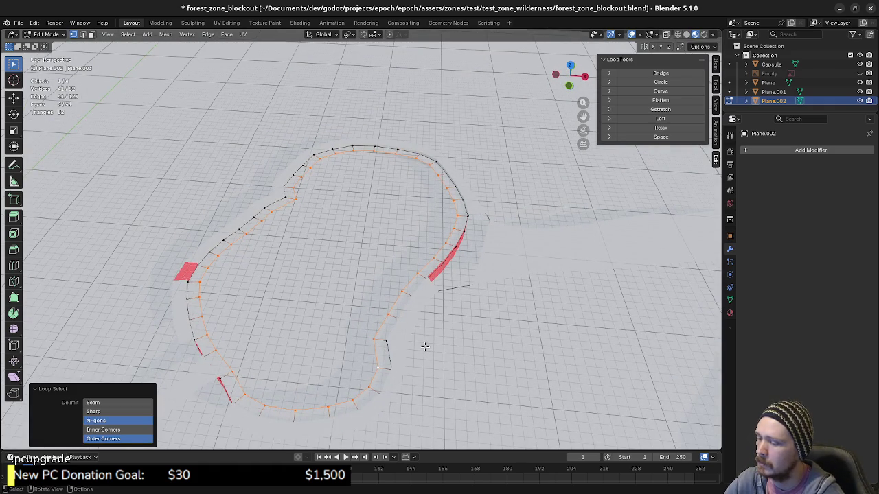
key(shift+d)
right_click(440, 319)
key(p)
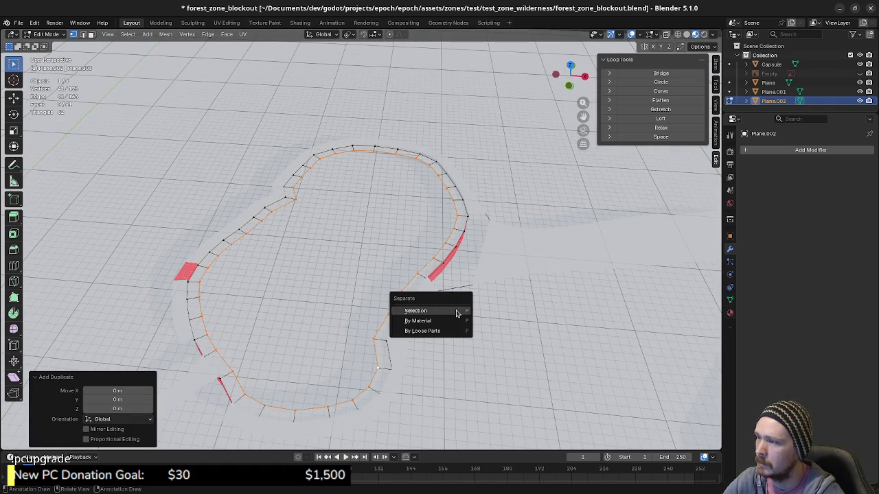
click(457, 313)
Select Plane.003 in Edit Mode and try a Grid Fill on its outline.
key(Tab)
click(417, 273)
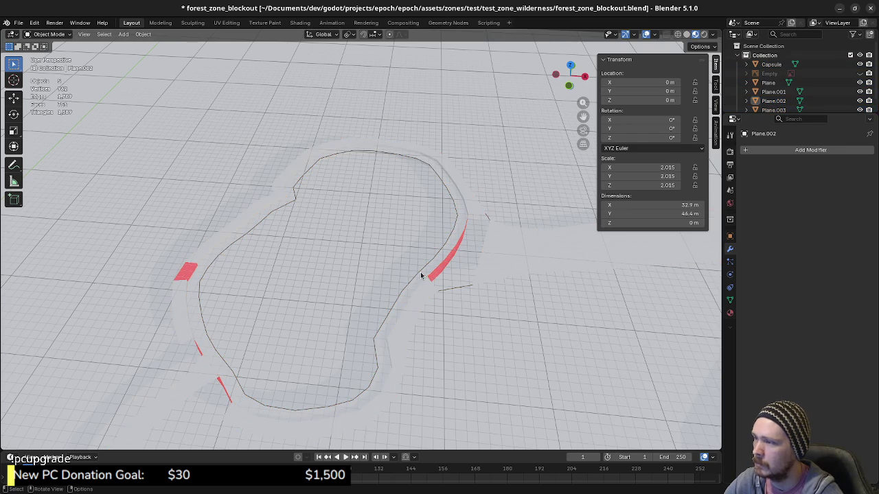
click(423, 275)
key(Tab)
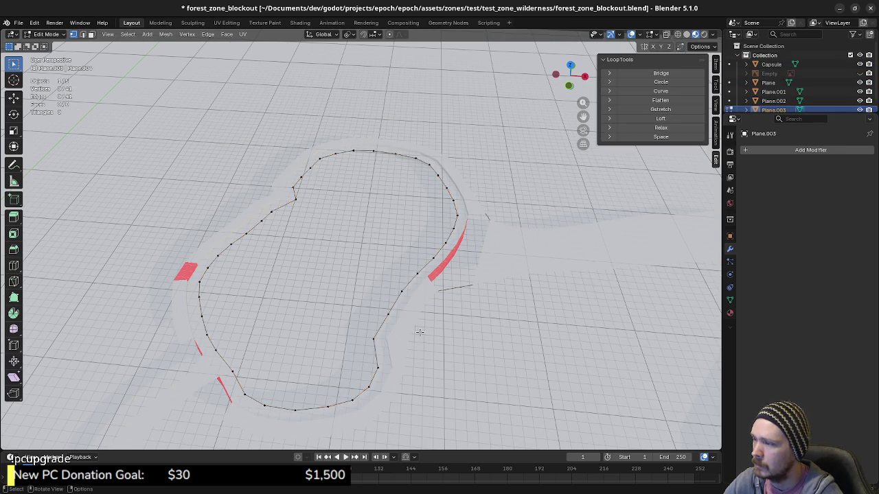
click(364, 352)
key(a)
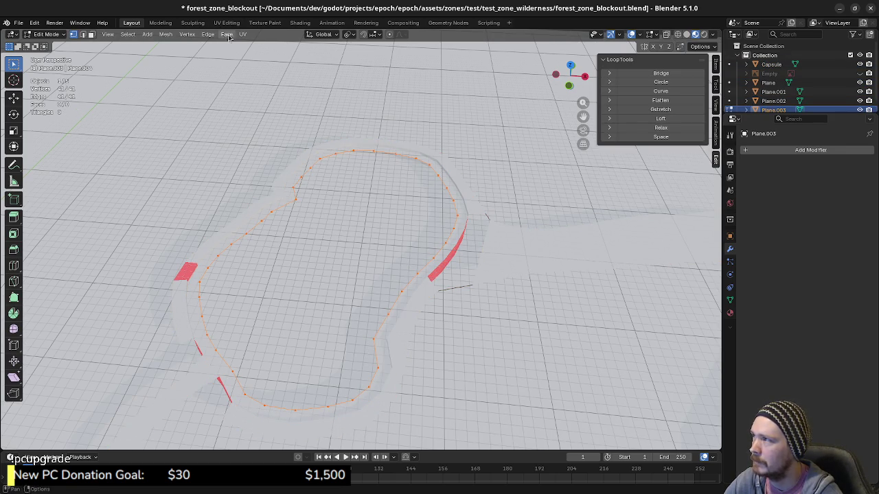
click(227, 34)
click(252, 143)
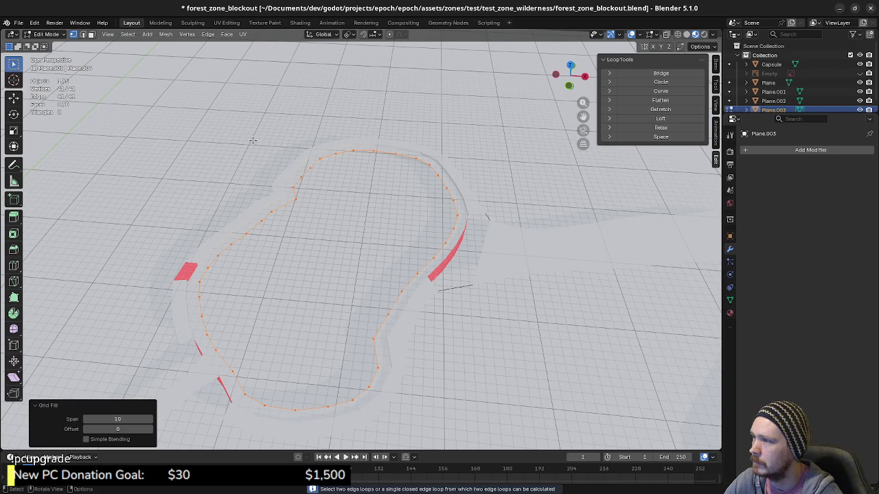
From top view, subdivide the left edge below the notch via F3 'subd'.
middle_drag(377, 268, 386, 279)
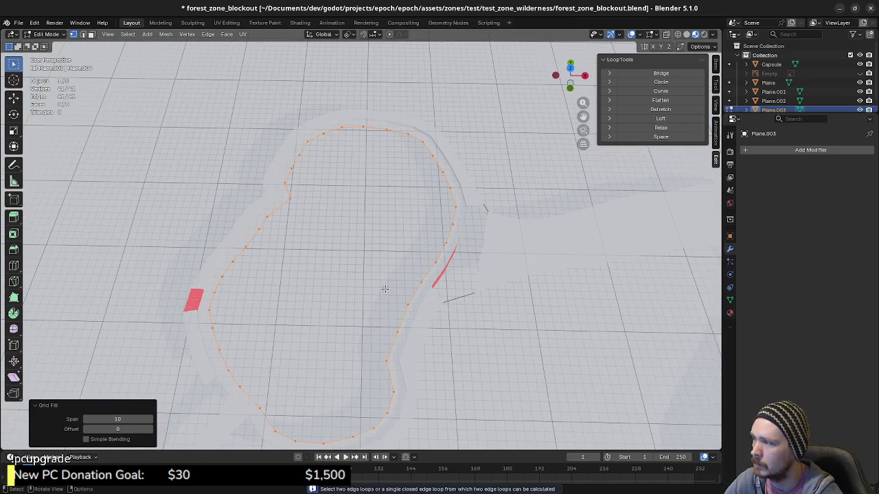
key(KP_7)
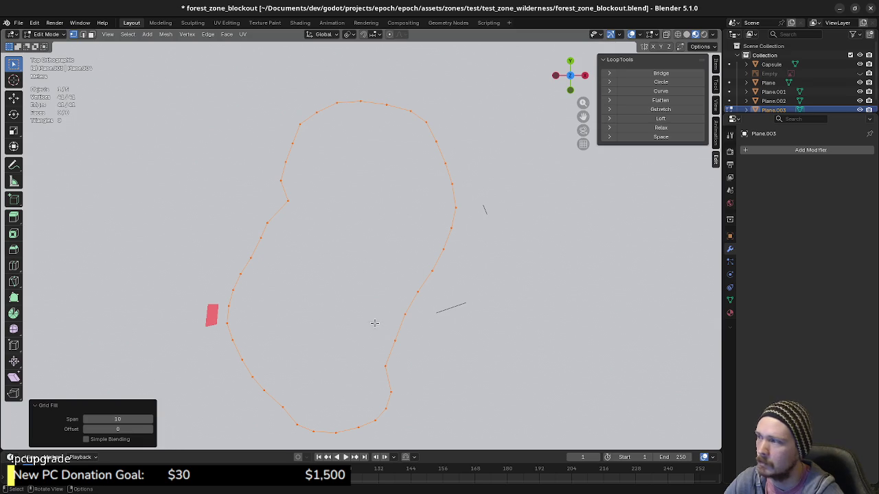
scroll(320, 257, up, 2)
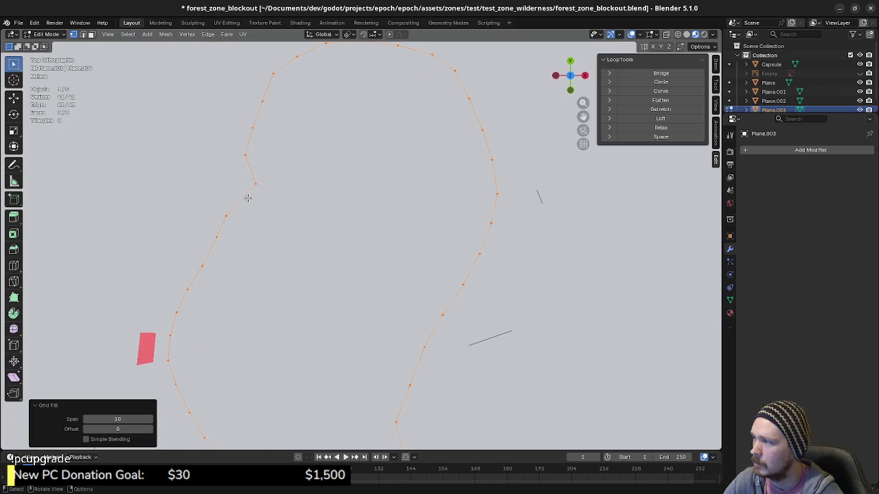
scroll(248, 198, up, 3)
click(276, 258)
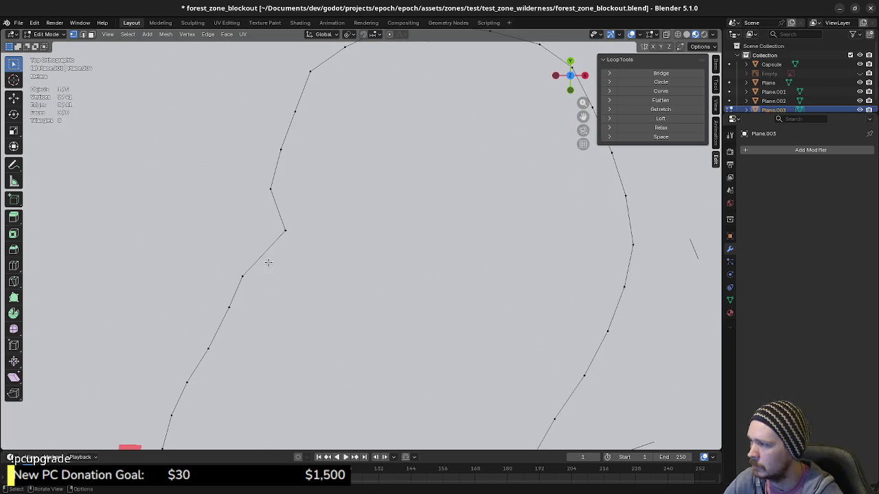
key(2)
click(264, 253)
key(F3)
text(subd)
key(Return)
Reselect the whole outline loop and bring up the Face menu.
key(a)
scroll(295, 269, down, 2)
scroll(344, 285, down, 3)
key(Tab)
key(Tab)
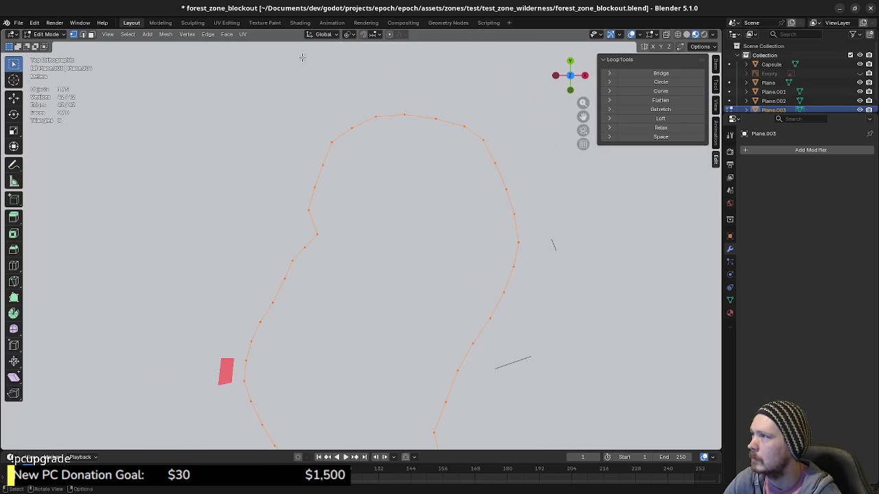
click(227, 35)
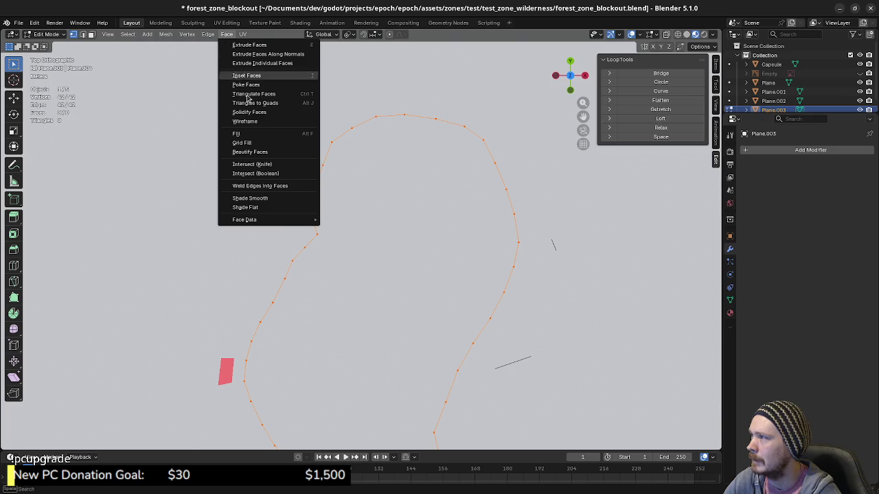
click(259, 142)
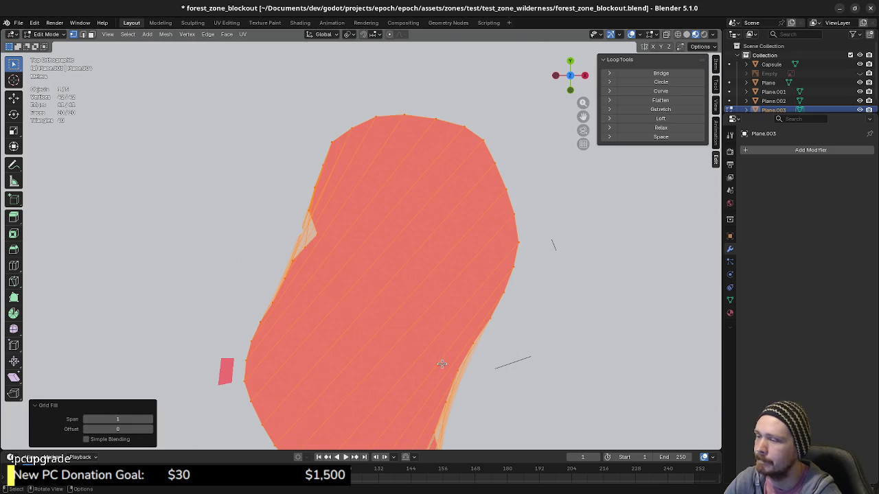
key(KP_Decimal)
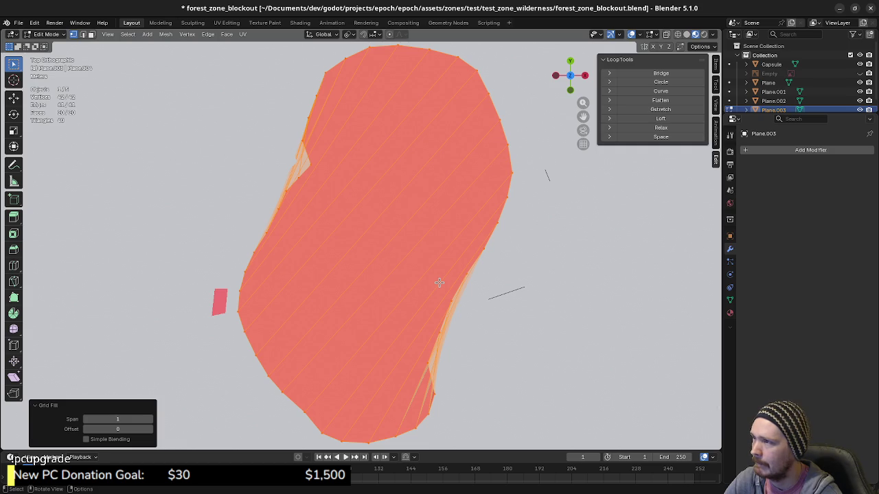
key(ctrl+z)
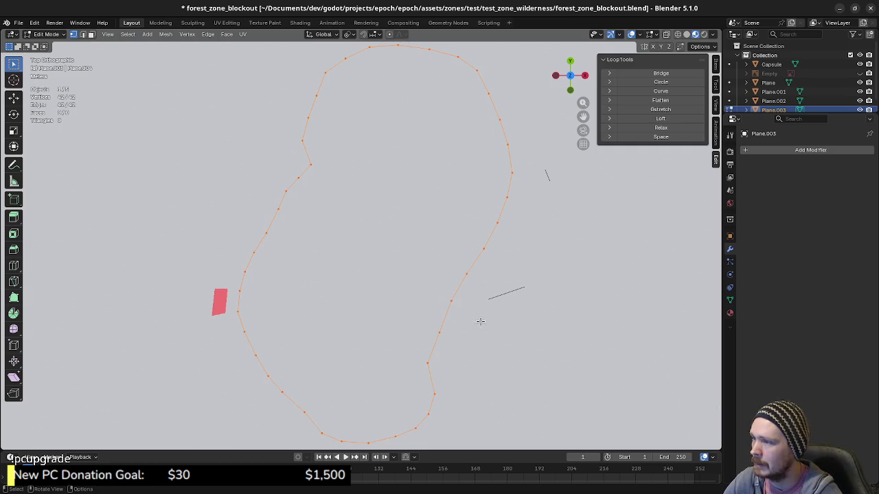
key(shift+d)
key(s)
key(Escape)
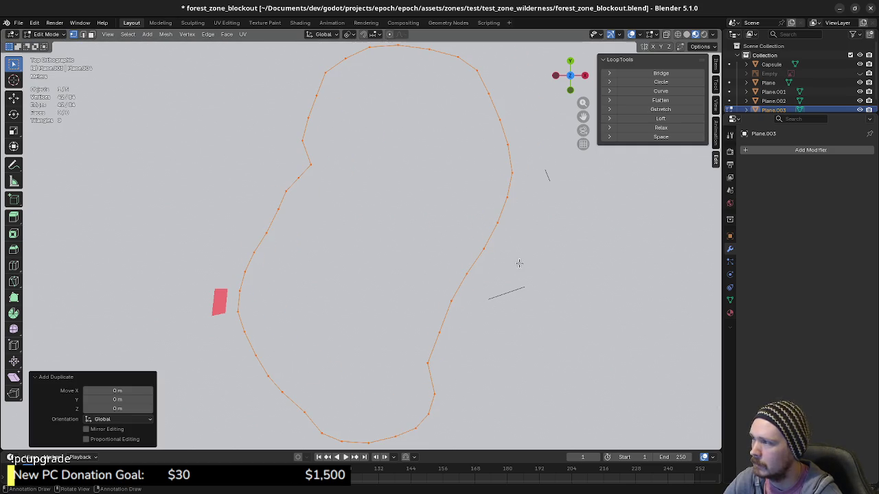
key(s)
key(0)
key(Return)
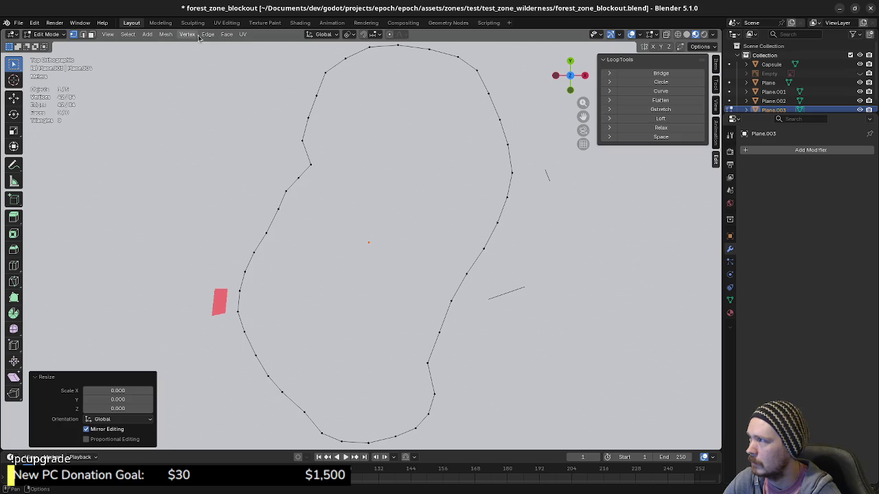
key(a)
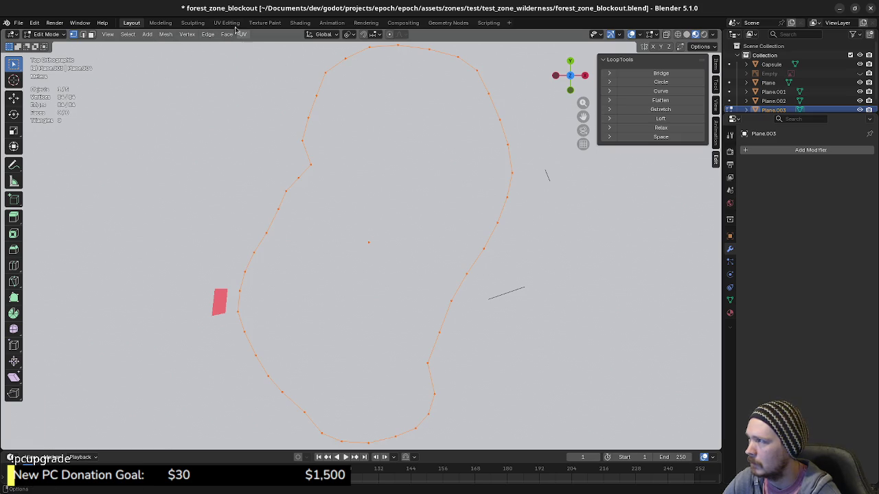
click(226, 34)
click(257, 143)
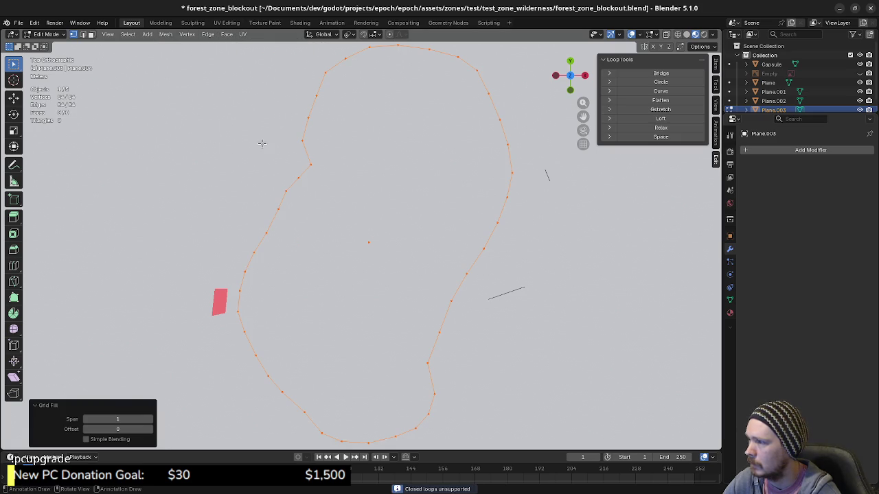
key(alt+a)
alt+click(487, 232)
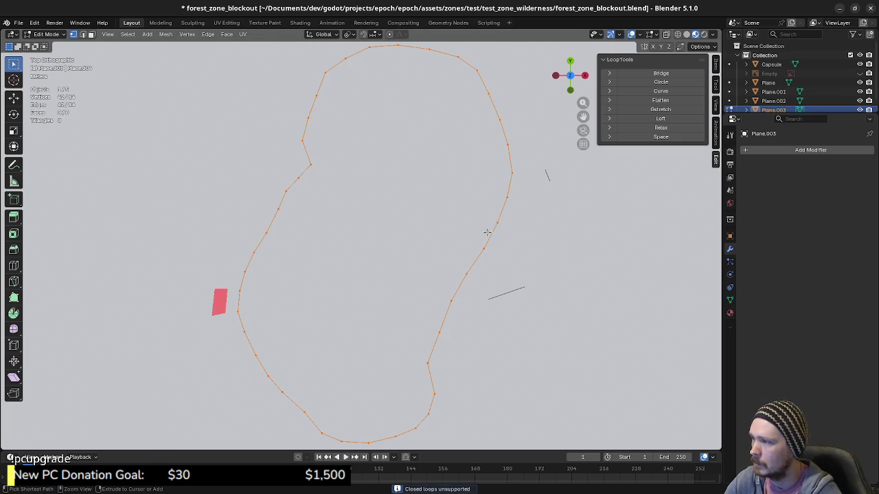
key(2)
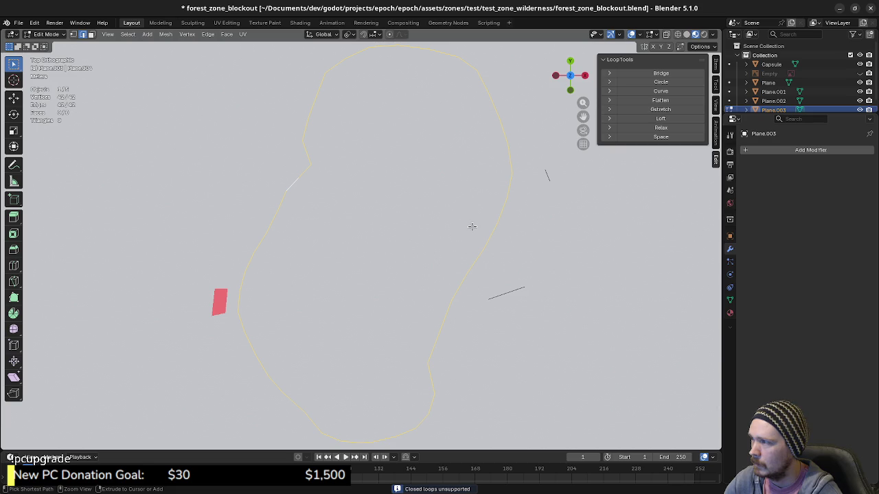
key(alt+a)
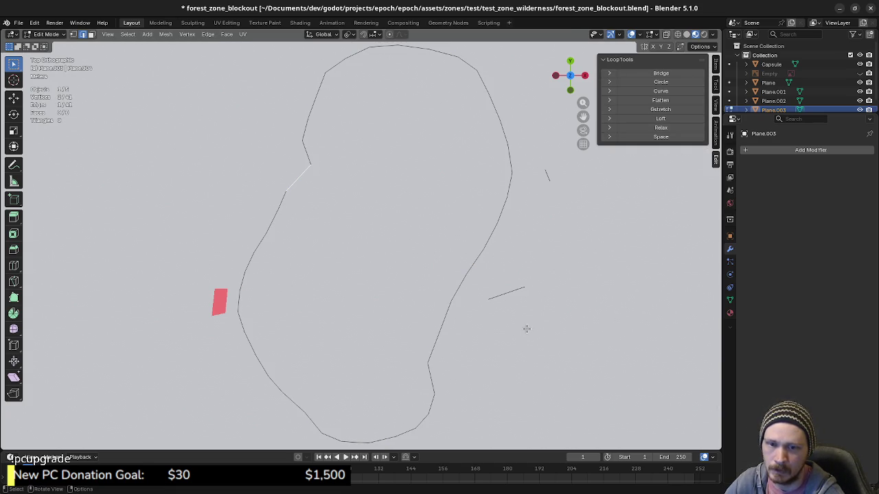
scroll(440, 288, down, 1)
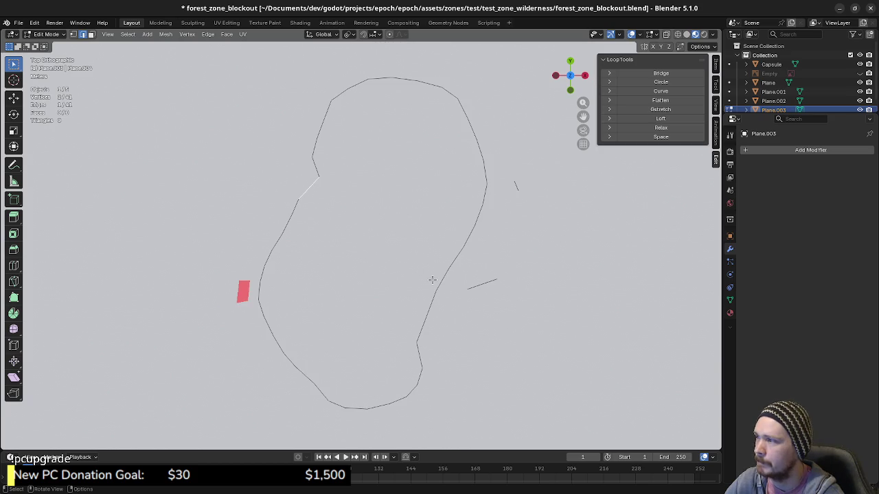
shift+middle_drag(398, 239, 389, 259)
key(Tab)
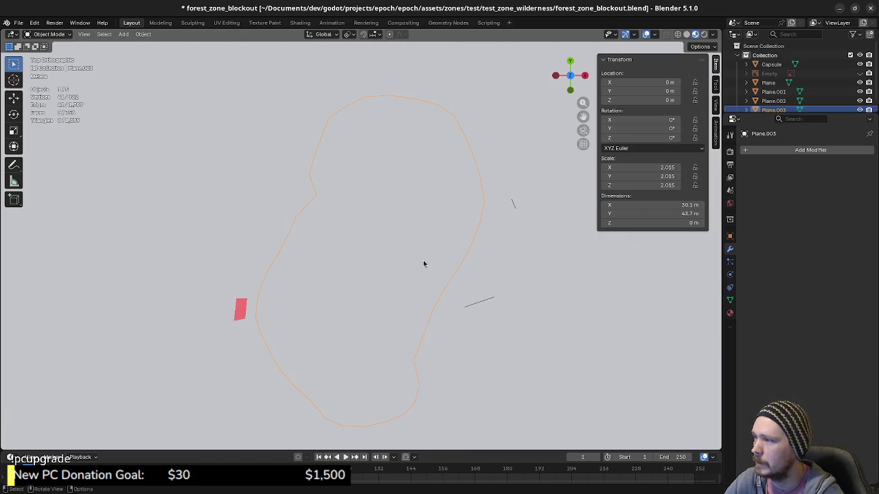
key(Tab)
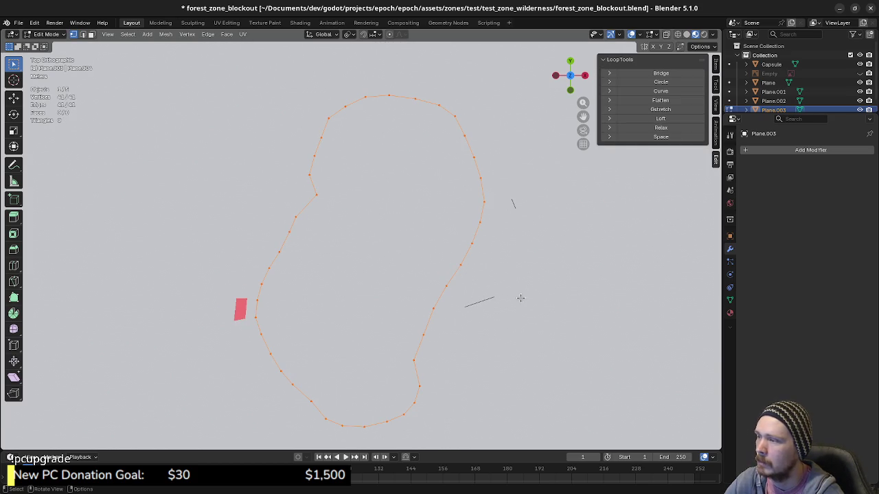
key(e)
key(Escape)
key(ctrl+z)
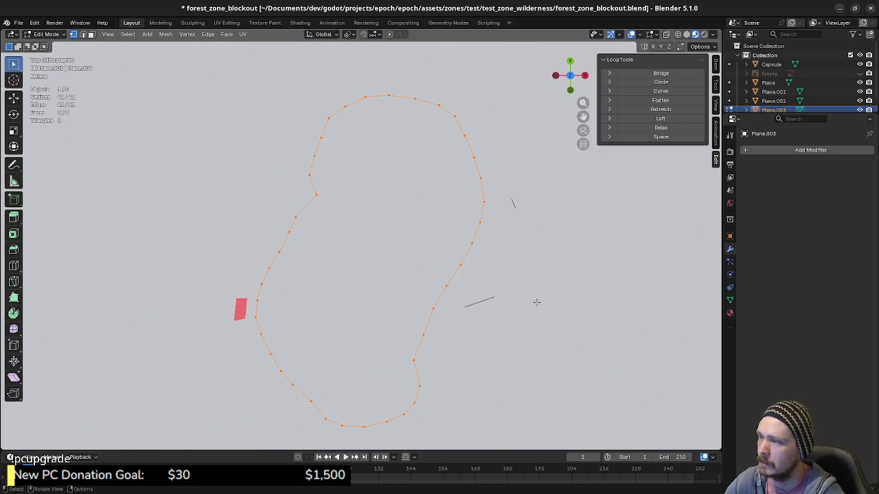
key(e)
key(Escape)
Collapse the ring to its centre and add three loop cuts, then undo back to the plain outline.
key(s)
key(0)
key(Return)
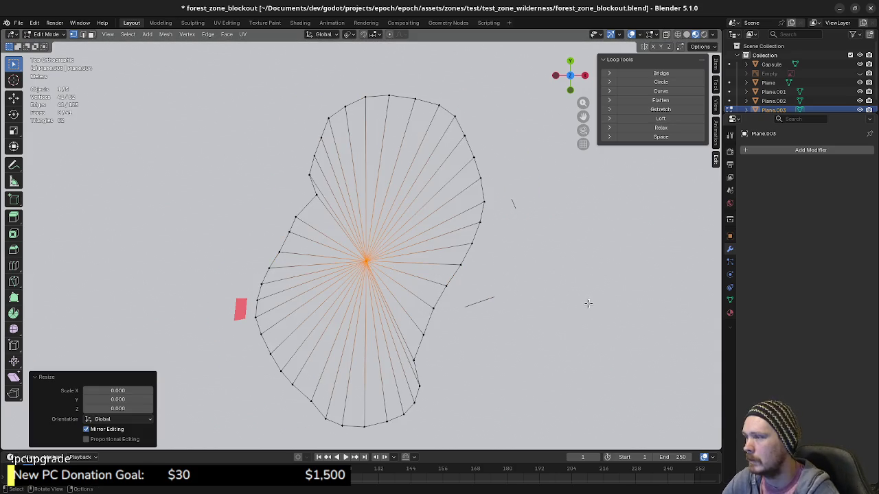
click(588, 303)
key(ctrl+r)
scroll(378, 278, up, 2)
click(378, 278)
right_click(379, 278)
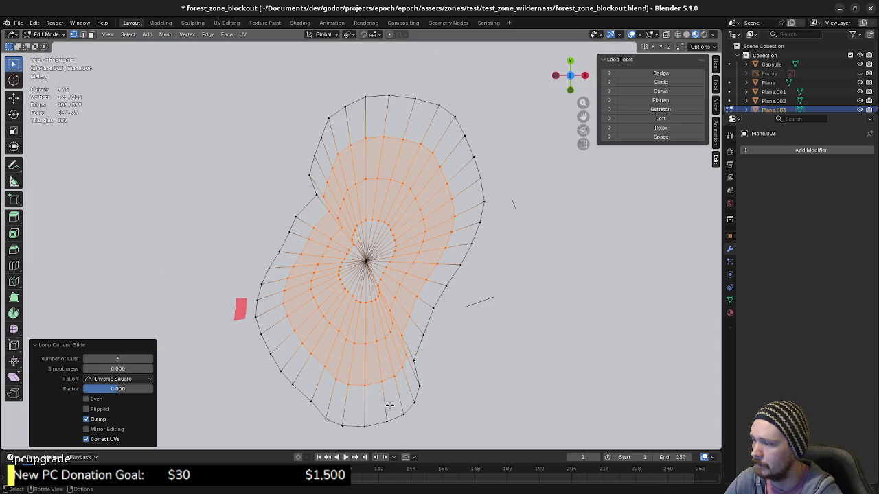
key(ctrl+z)
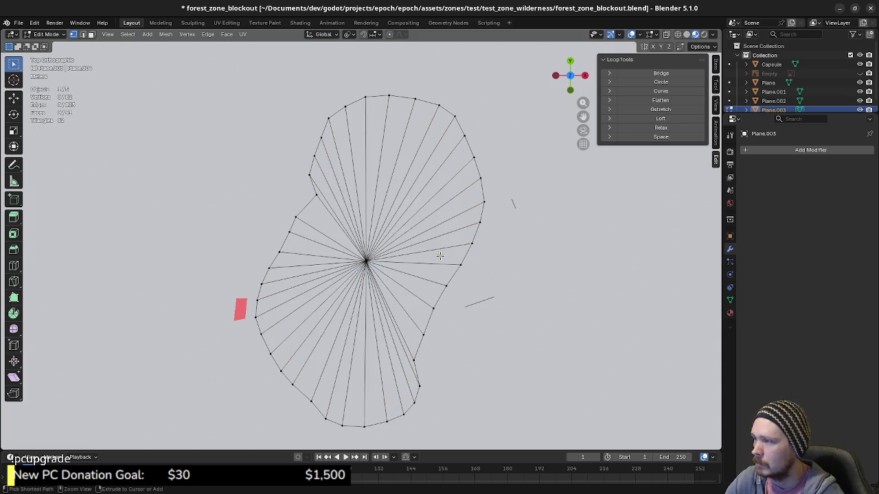
key(ctrl+z)
key(ctrl+z)
key(ctrl+z)
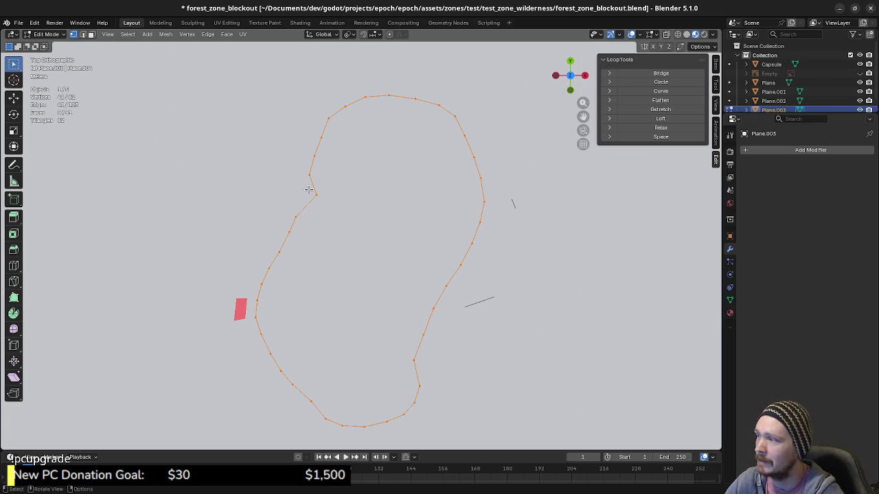
Subdivide the selected outline edge, then select the whole outline in vertex mode.
key(alt+a)
key(2)
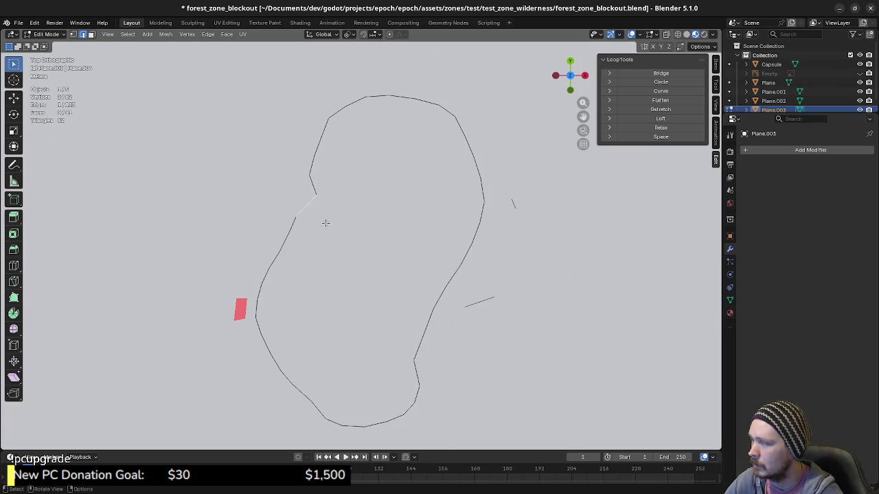
key(F3)
text(subd)
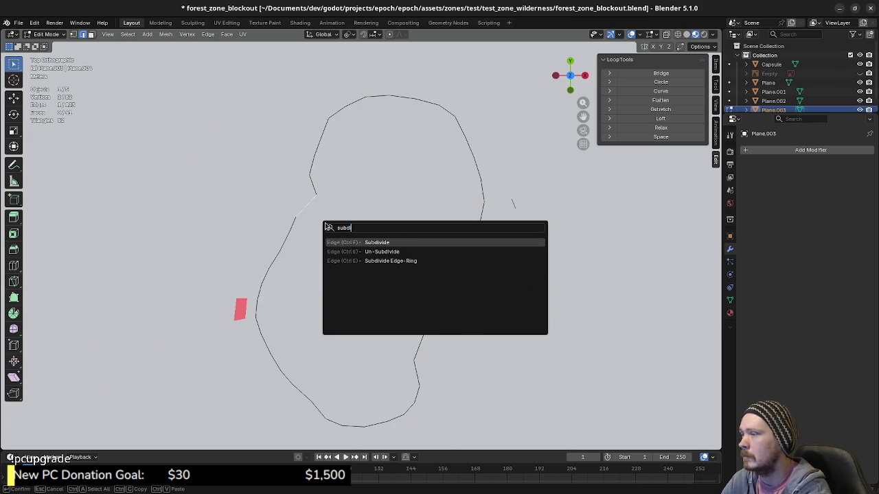
key(Return)
key(a)
key(1)
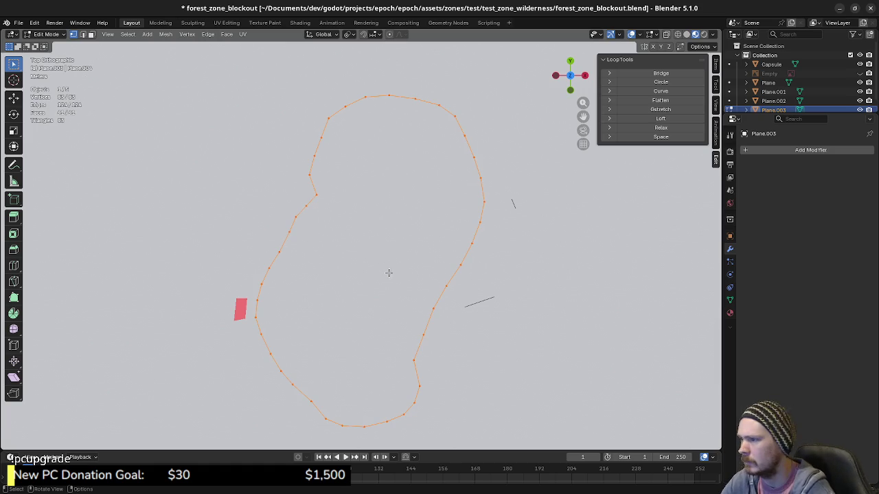
middle_drag(388, 272, 379, 241)
Merge the outline's duplicate vertices by distance, removing 41 vertices.
key(m)
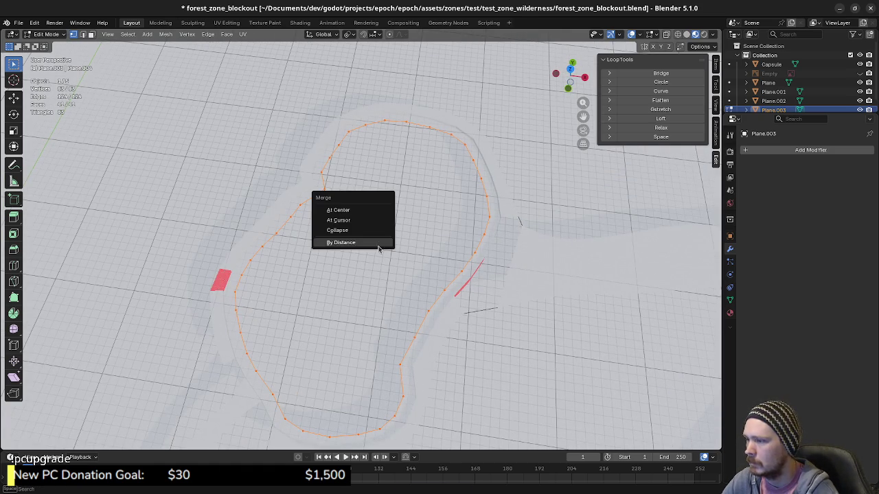
click(378, 243)
key(ctrl+z)
key(ctrl+z)
key(ctrl+shift+z)
key(ctrl+z)
key(ctrl+z)
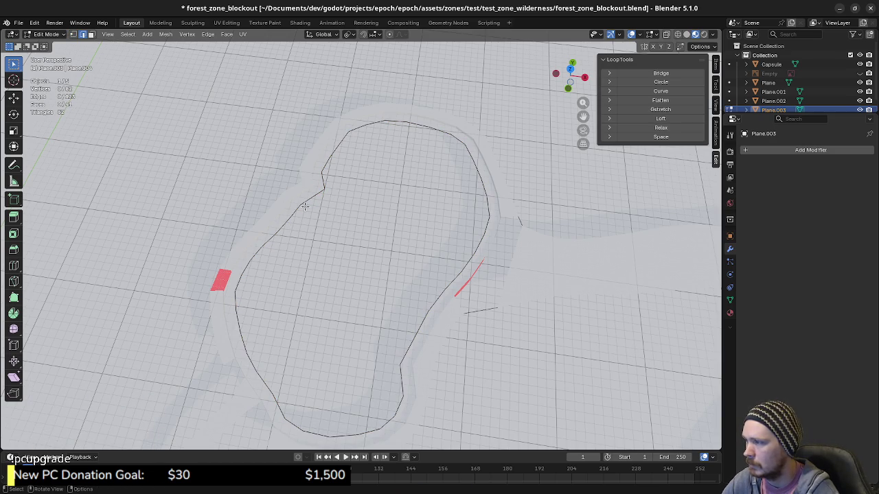
key(l)
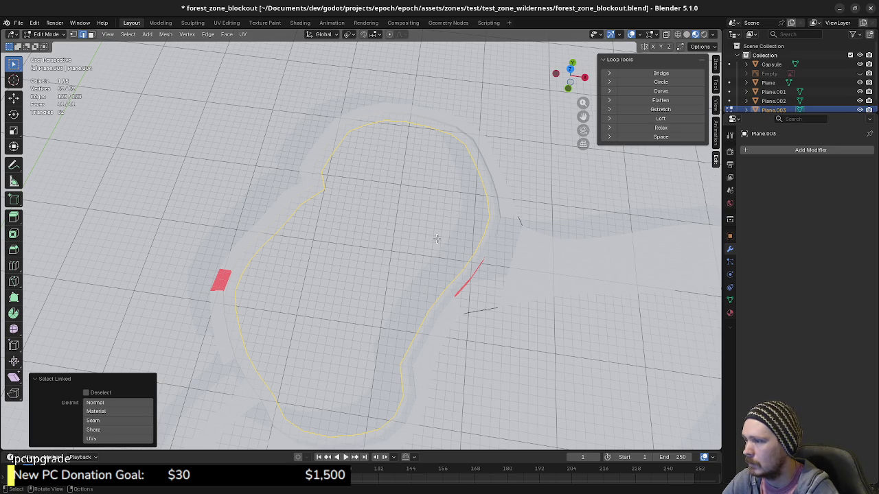
key(Tab)
key(Tab)
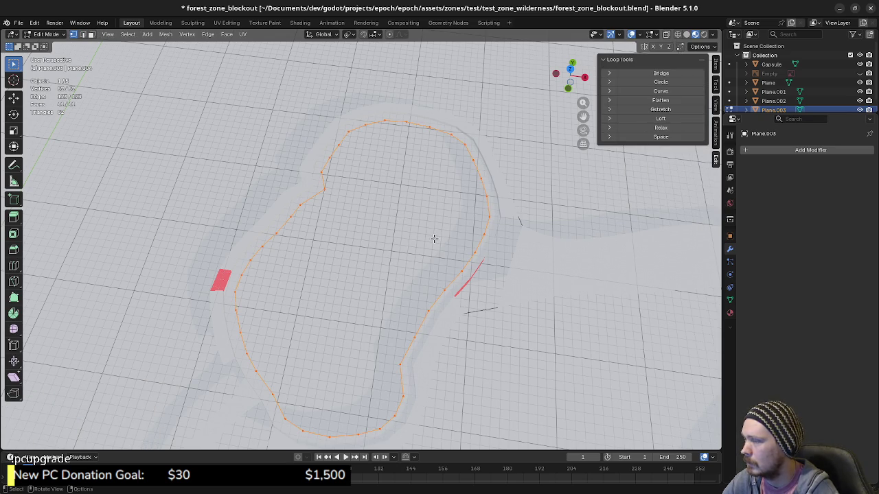
key(m)
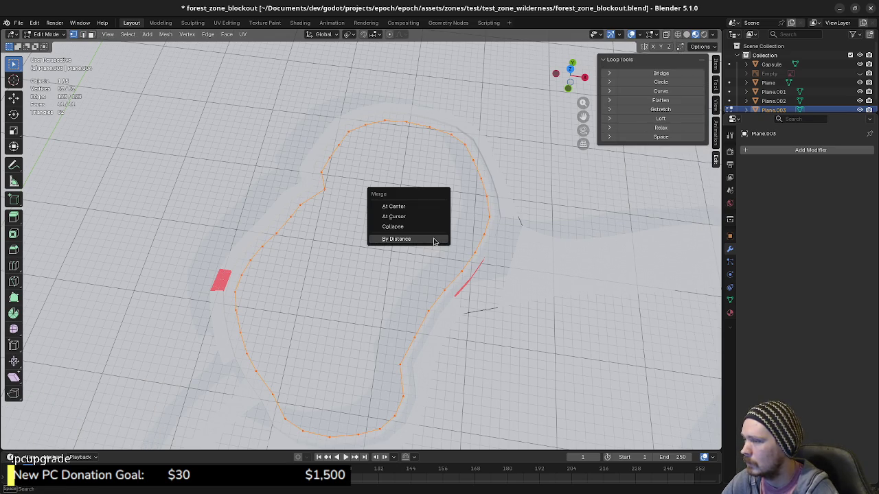
click(434, 238)
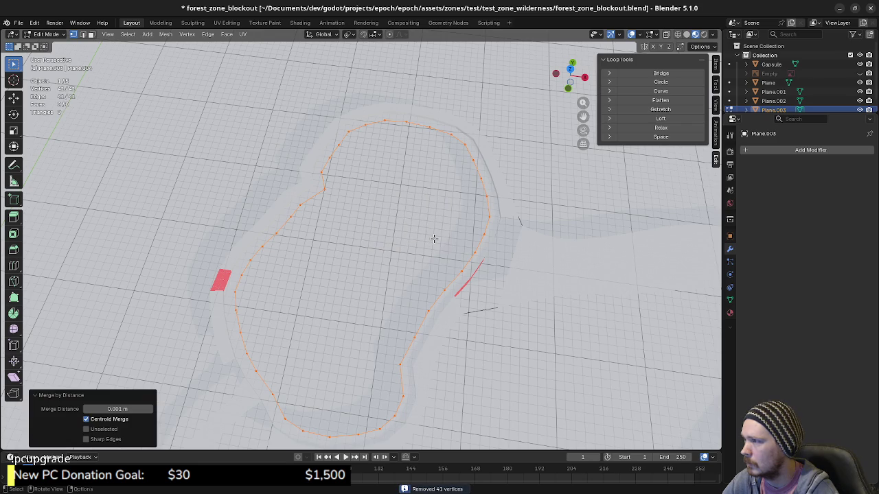
Select the two vertices across the outline gap and subdivide the edge between them.
mouse_move(392, 262)
middle_down()
mouse_move(328, 278)
mouse_move(338, 241)
middle_up()
click(328, 192)
shift+click(323, 193)
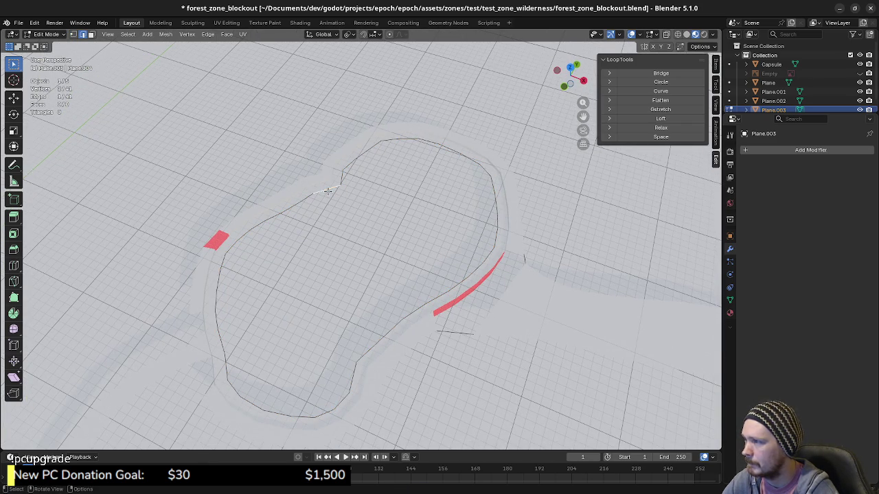
key(F3)
text(subd)
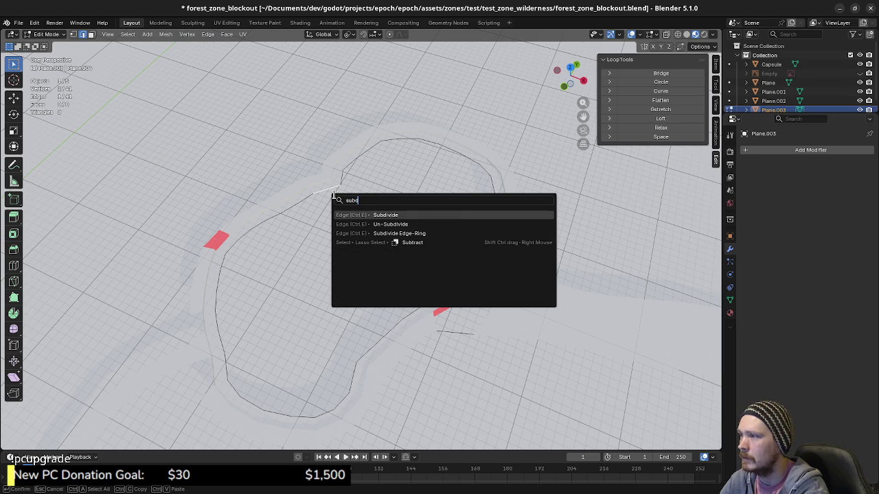
key(Return)
Grid Fill the whole pond outline and view it from the top.
key(a)
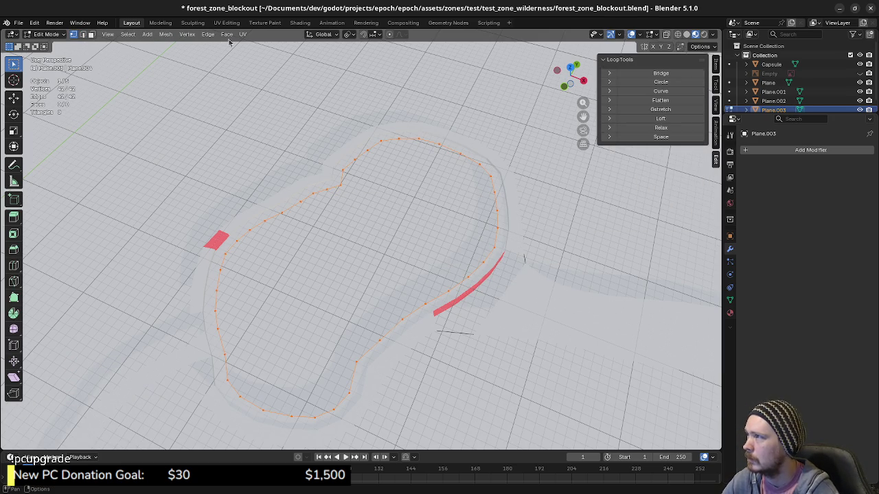
click(226, 35)
click(258, 147)
key(KP_7)
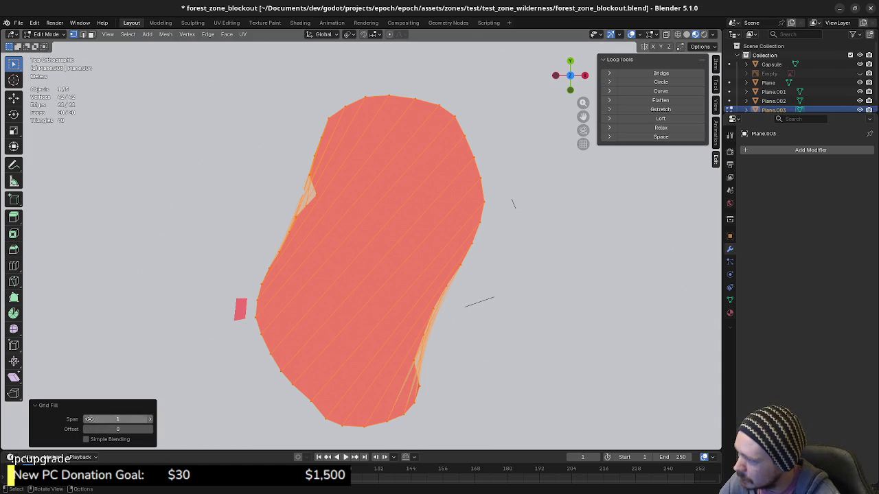
Raise the Grid Fill span step by step to 16 and increase the offset.
click(151, 420)
click(151, 420)
click(151, 420)
click(151, 420)
click(151, 420)
click(151, 420)
click(151, 421)
click(151, 421)
click(151, 421)
click(151, 420)
click(151, 420)
click(151, 420)
click(151, 420)
click(151, 420)
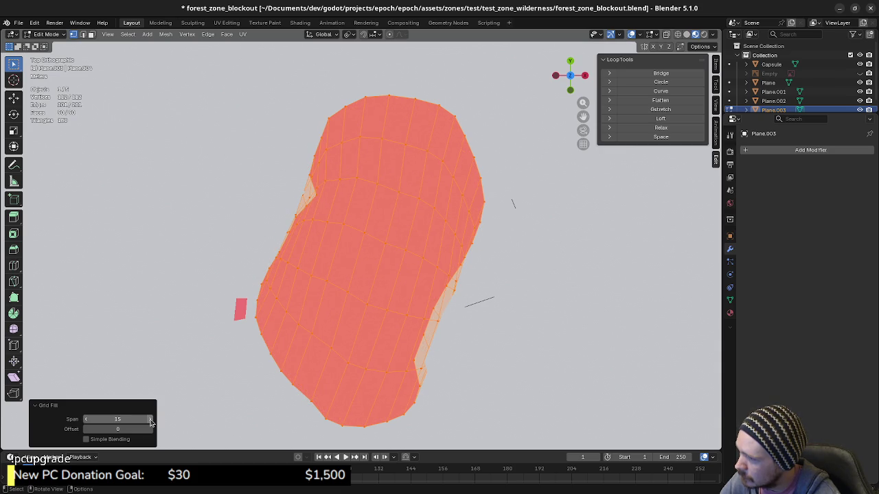
click(151, 420)
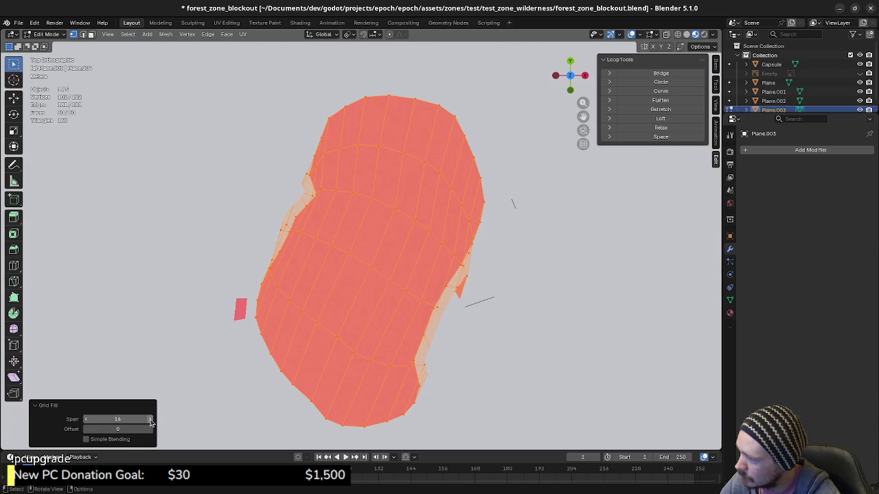
drag(137, 429, 149, 431)
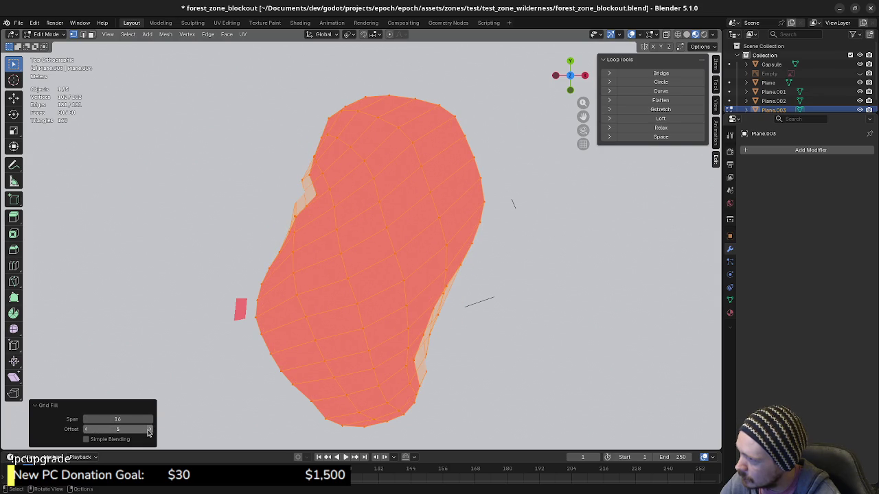
Enable Simple Blending and bring the span back down, settling at span 8 with offset 5.
click(86, 439)
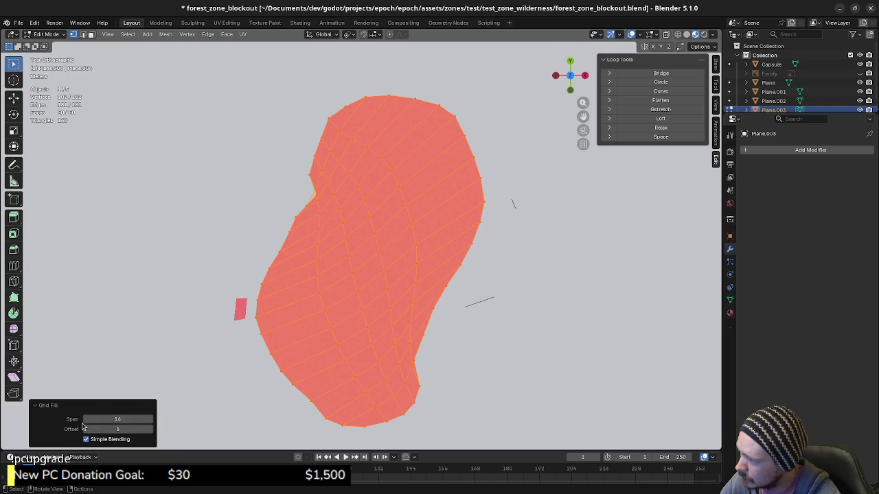
click(85, 420)
click(86, 420)
click(86, 420)
click(85, 420)
click(86, 419)
click(86, 419)
click(86, 419)
click(86, 420)
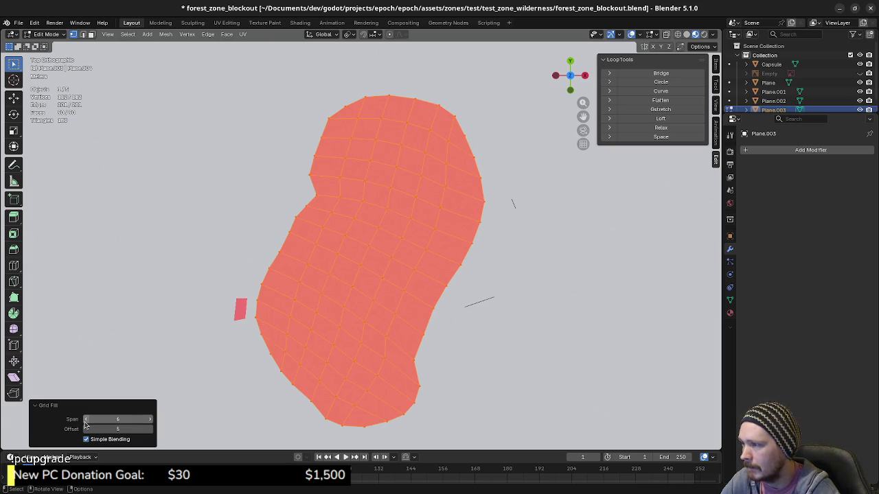
click(86, 420)
click(86, 420)
click(86, 420)
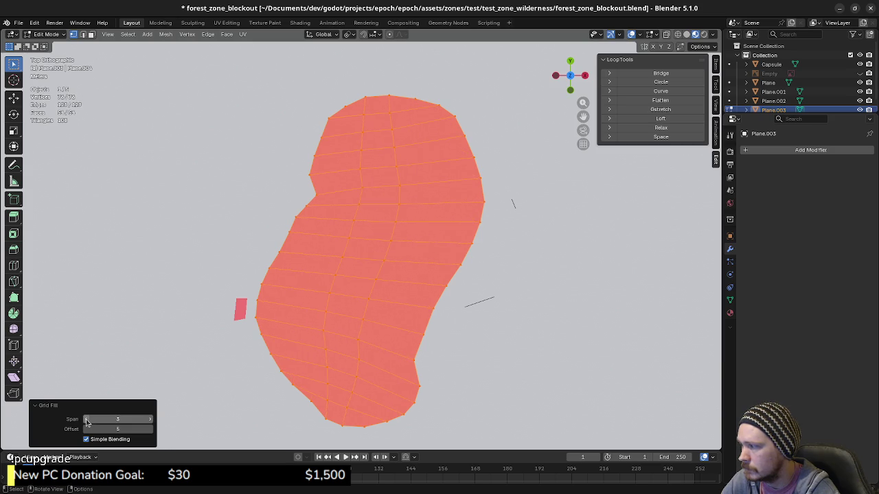
click(86, 420)
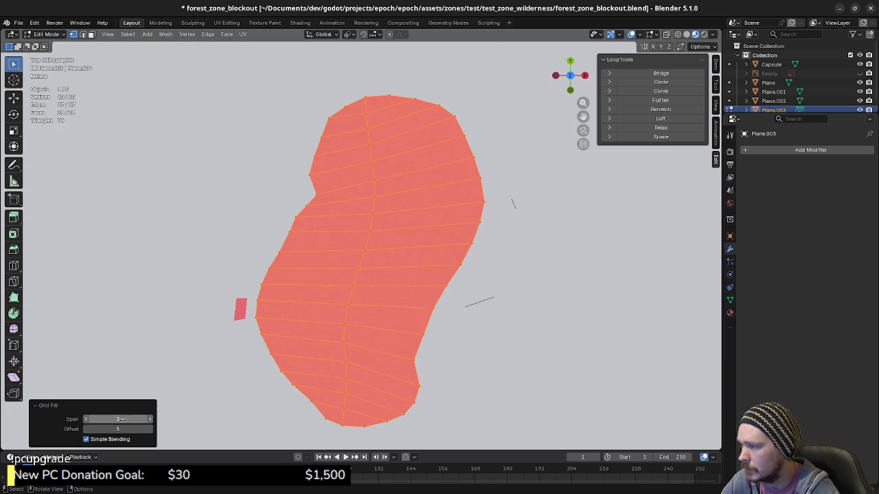
drag(136, 420, 153, 423)
click(151, 420)
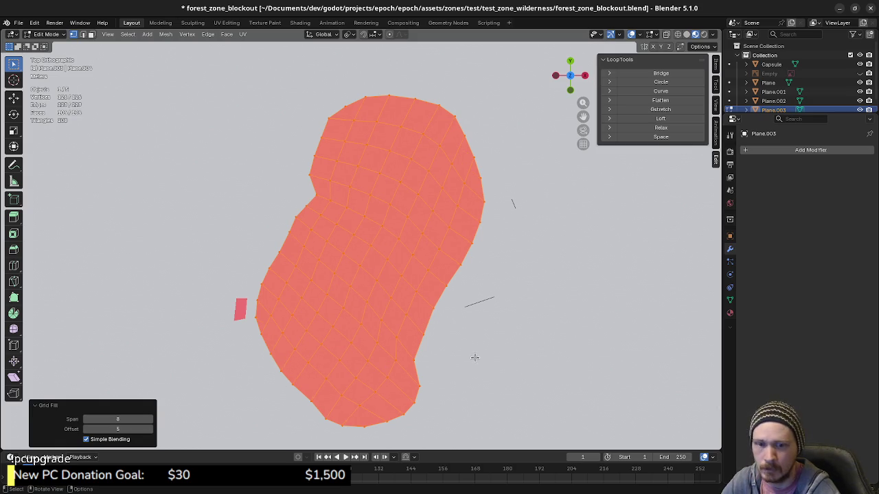
mouse_move(411, 377)
middle_down()
mouse_move(373, 295)
mouse_move(381, 278)
mouse_move(383, 320)
middle_up()
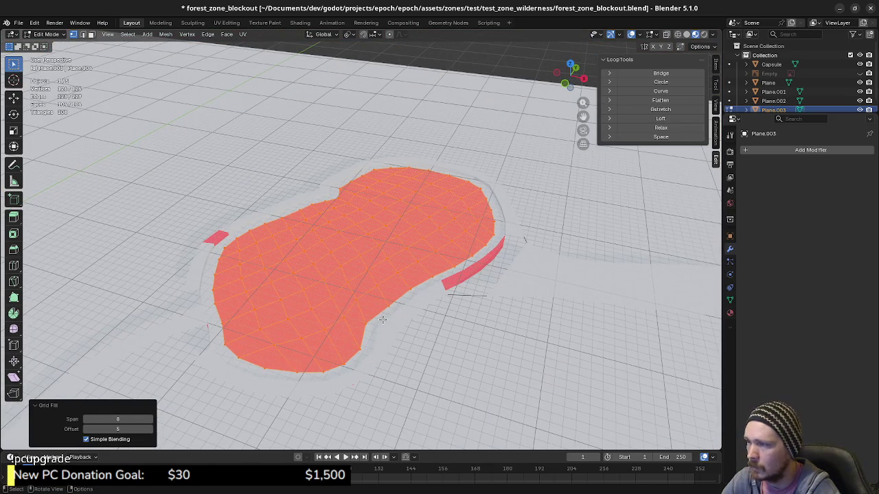
Flip the pond floor's normals, then orbit around to inspect it.
click(165, 34)
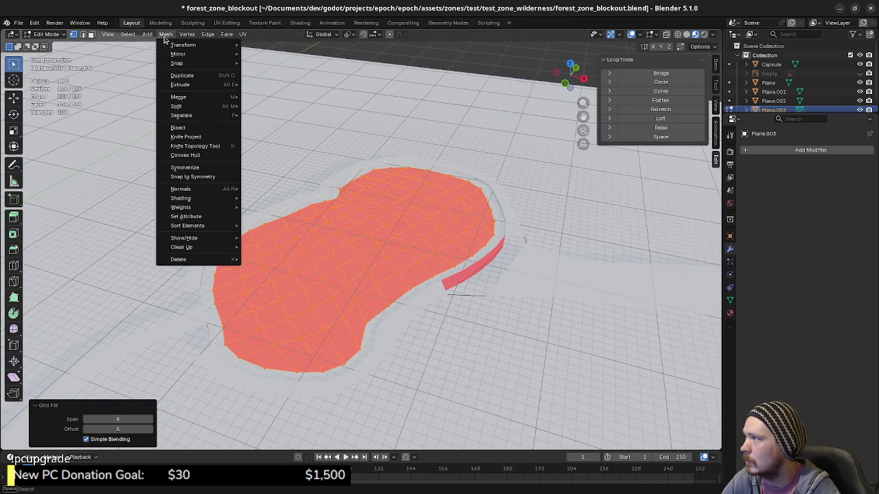
click(259, 190)
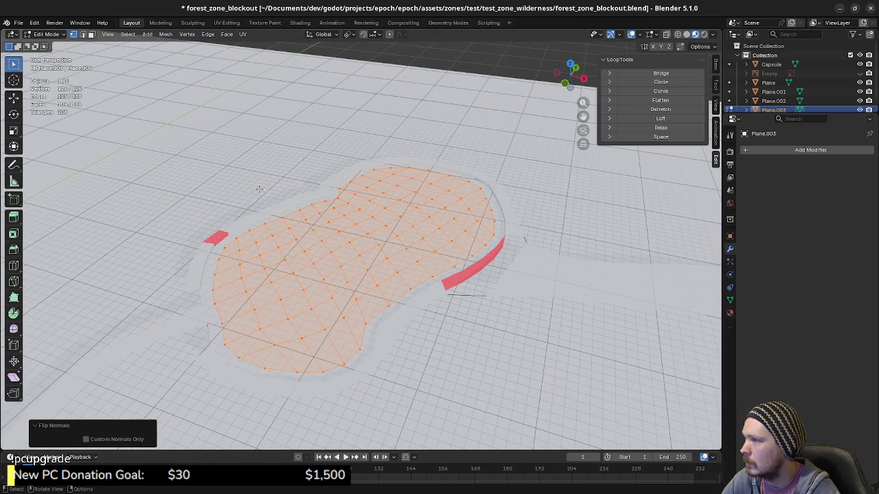
middle_drag(340, 260, 364, 288)
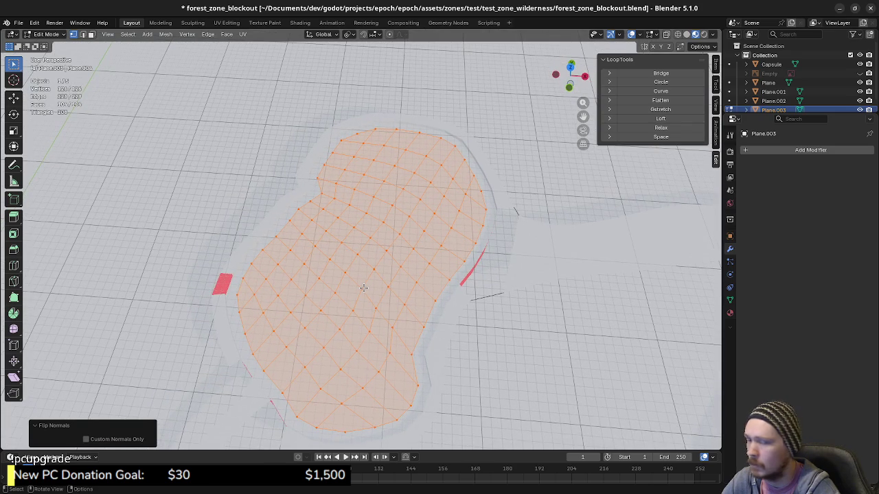
mouse_move(364, 288)
middle_down()
mouse_move(369, 311)
mouse_move(384, 314)
middle_up()
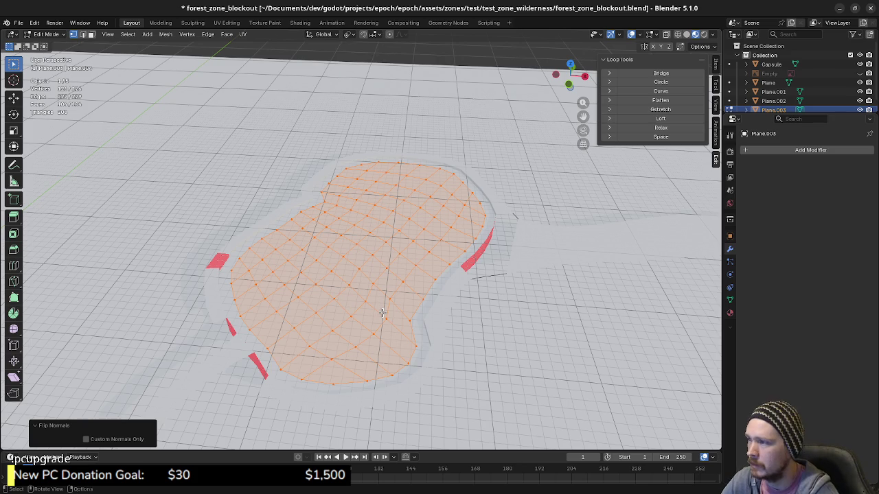
middle_drag(389, 311, 387, 329)
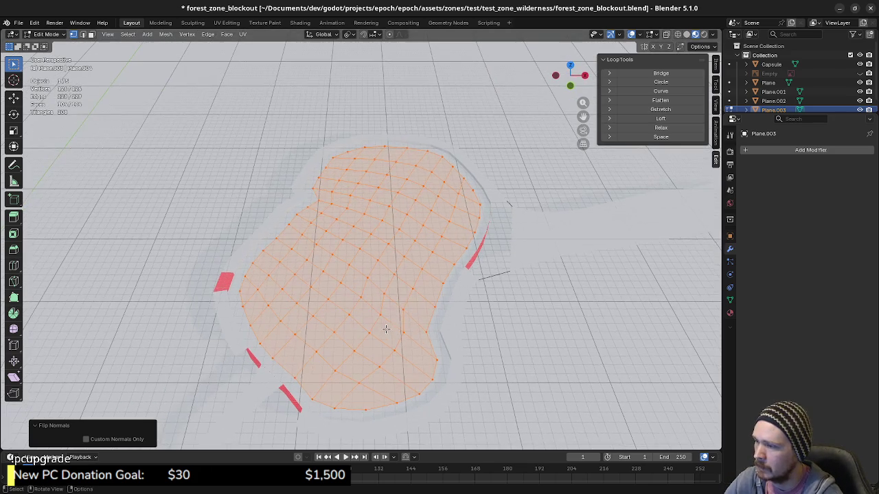
mouse_move(428, 292)
middle_down()
mouse_move(419, 309)
mouse_move(433, 301)
middle_up()
Hide Plane.002 and Plane.003, then open the large Plane mesh for editing.
key(Tab)
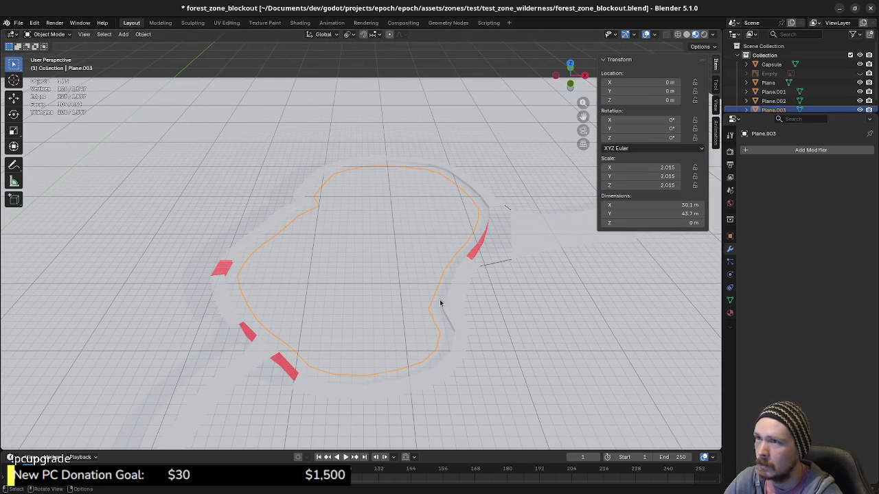
click(440, 301)
middle_drag(458, 350, 449, 350)
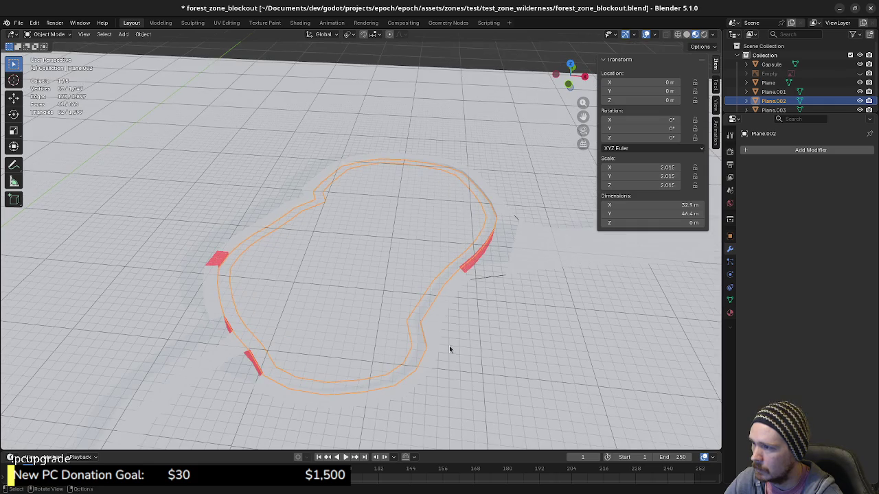
click(443, 257)
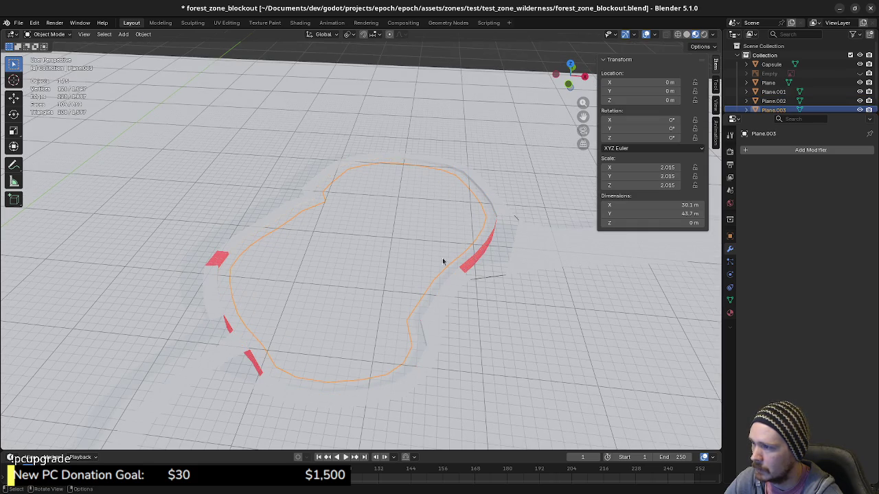
shift+click(441, 282)
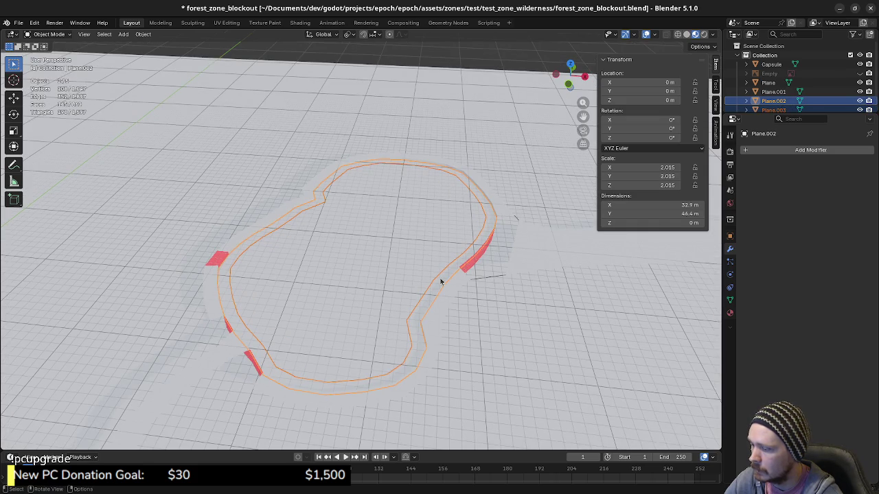
key(h)
click(425, 277)
key(Tab)
Try selecting the lower rim's face loop from top view, then undo it.
key(a)
key(alt+a)
middle_drag(416, 304, 418, 318)
key(KP_7)
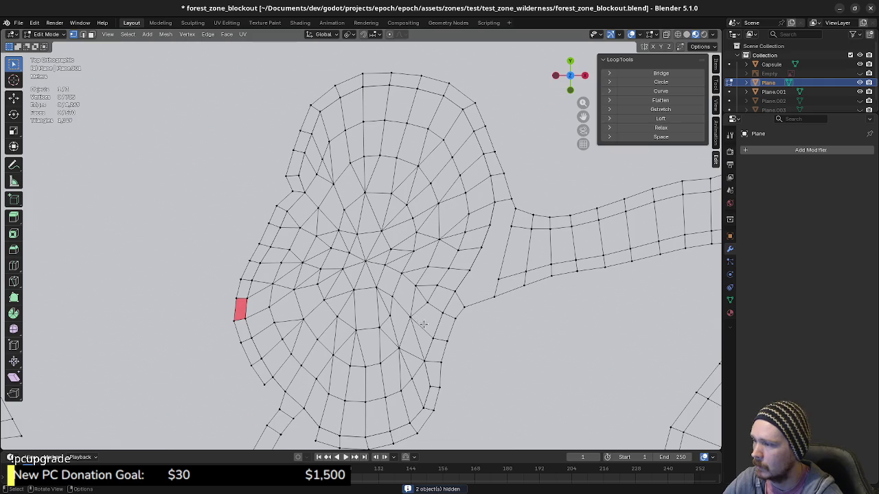
alt+click(362, 412)
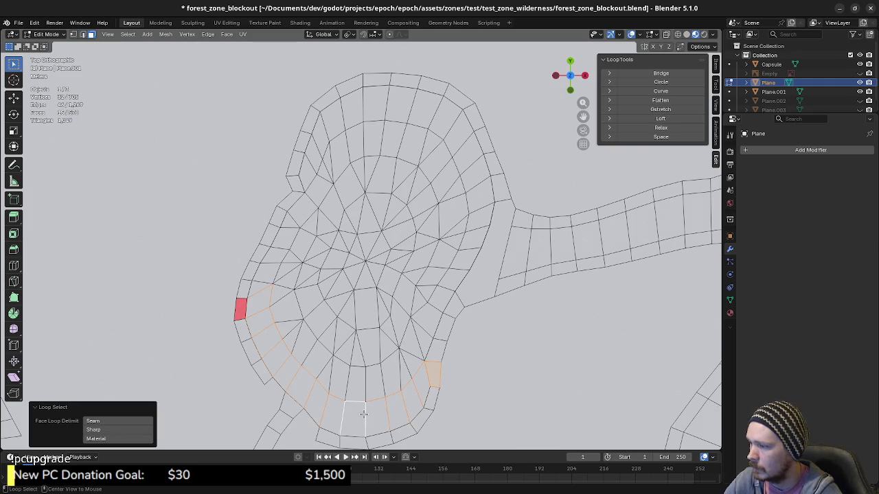
key(ctrl+z)
middle_drag(363, 410, 414, 300)
Box-select the pond floor in Front view and separate it into its own object.
key(KP_1)
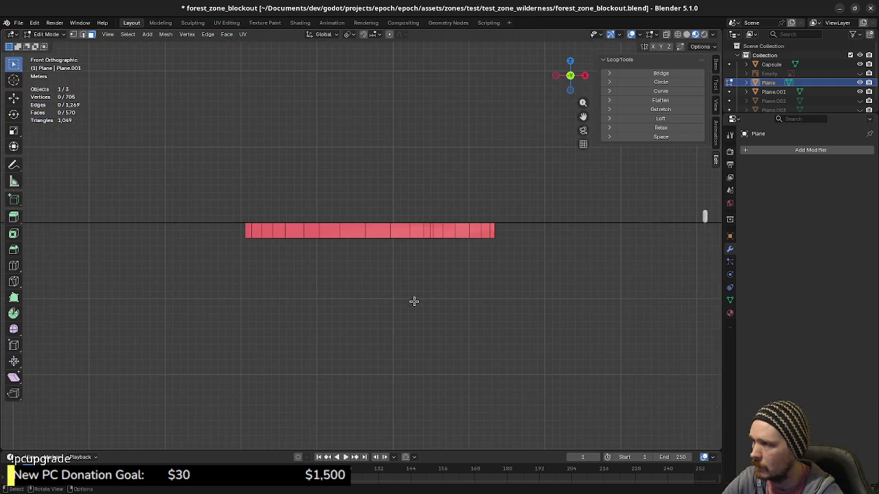
key(a)
key(alt+a)
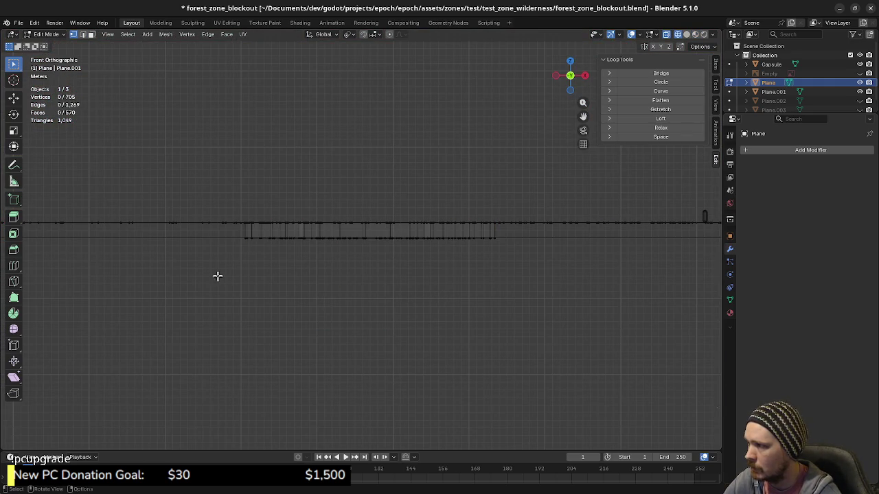
drag(237, 234, 515, 276)
middle_drag(471, 268, 475, 296)
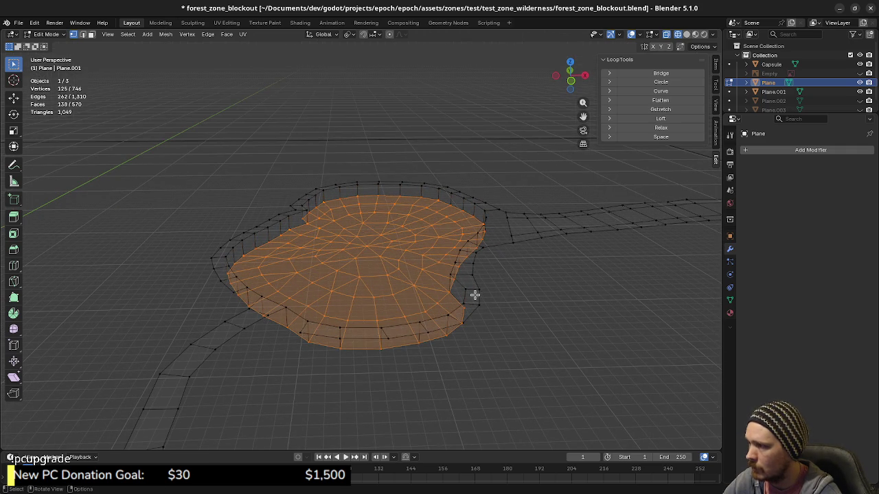
key(p)
click(474, 296)
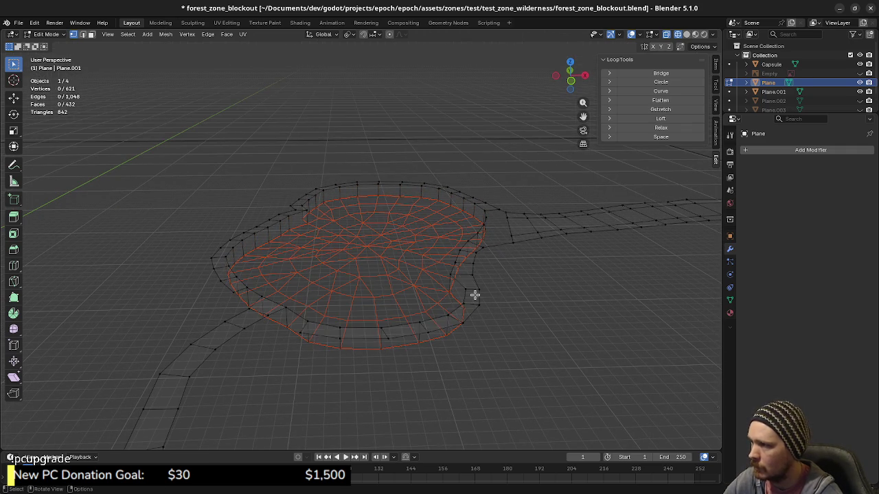
In Plane.004's Edit Mode, circle-select all interior floor vertices, skipping the boundary ring.
key(Tab)
click(383, 265)
key(Tab)
key(a)
middle_drag(387, 265, 423, 282)
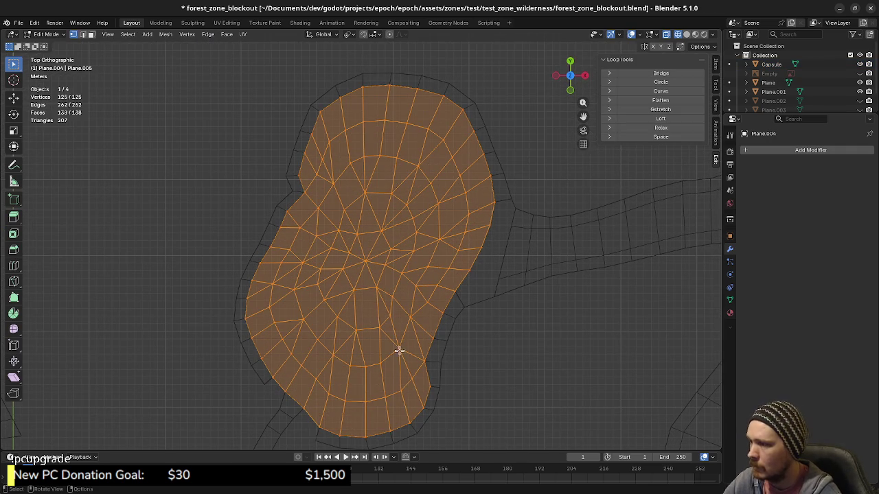
key(alt+a)
key(c)
mouse_move(400, 379)
mouse_down()
mouse_move(309, 375)
mouse_move(304, 231)
mouse_move(336, 190)
mouse_move(322, 169)
mouse_move(335, 138)
mouse_move(382, 120)
mouse_move(424, 130)
mouse_move(466, 177)
mouse_up()
mouse_move(468, 218)
mouse_down()
mouse_move(387, 353)
mouse_move(327, 350)
mouse_move(296, 304)
mouse_move(310, 247)
mouse_move(353, 169)
mouse_move(385, 158)
mouse_move(426, 178)
mouse_move(432, 229)
mouse_move(416, 281)
mouse_move(363, 327)
mouse_move(319, 277)
mouse_move(338, 261)
mouse_move(385, 290)
mouse_move(365, 261)
mouse_move(377, 196)
mouse_move(388, 227)
mouse_move(402, 208)
mouse_move(405, 258)
mouse_move(389, 245)
mouse_move(409, 287)
mouse_up()
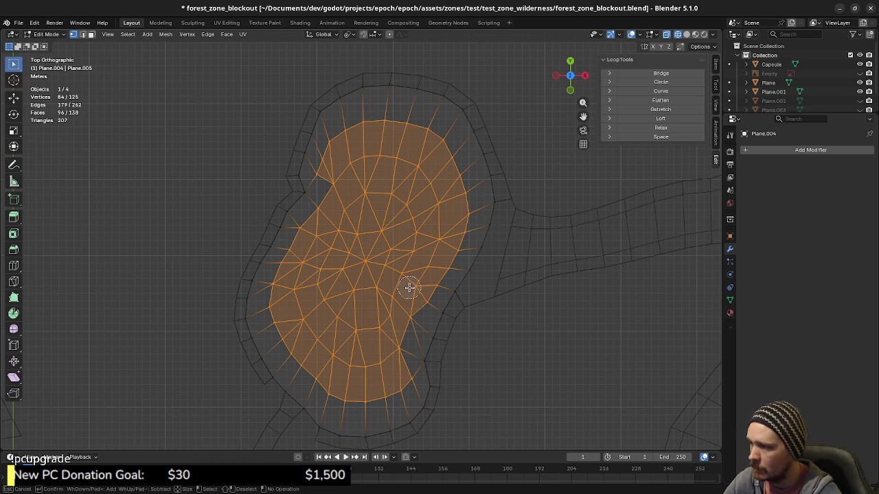
right_click(410, 264)
Delete the selected interior faces, leaving only the floor's boundary loop.
key(x)
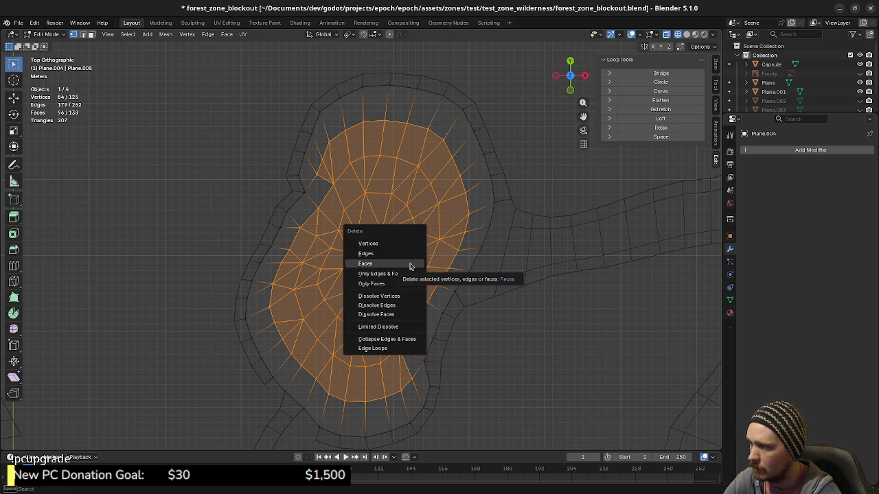
click(408, 264)
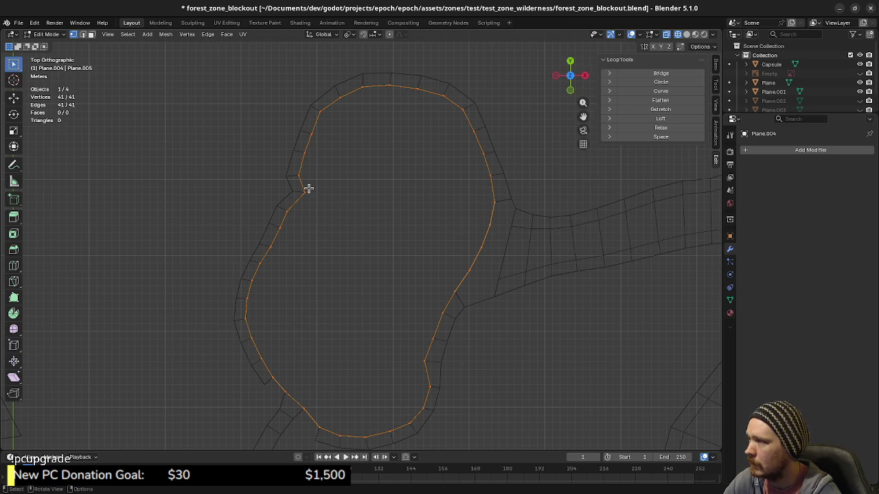
scroll(309, 218, up, 1)
scroll(302, 214, up, 2)
scroll(273, 199, up, 2)
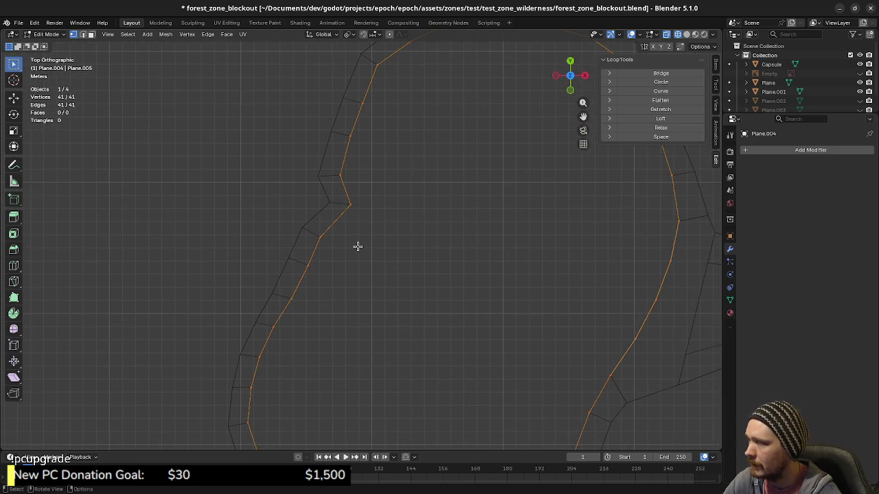
Re-enter Plane.004's Edit Mode and subdivide one loop edge to add a vertex.
key(Tab)
click(335, 228)
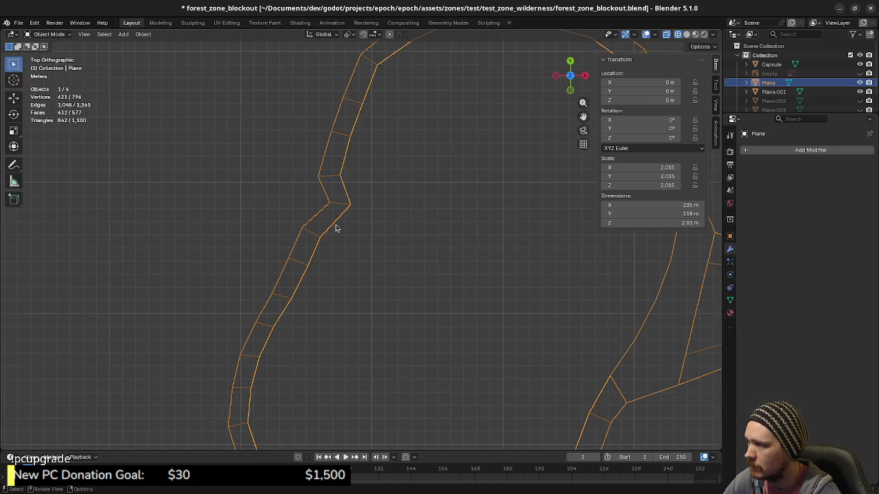
middle_drag(347, 239, 347, 215)
click(348, 217)
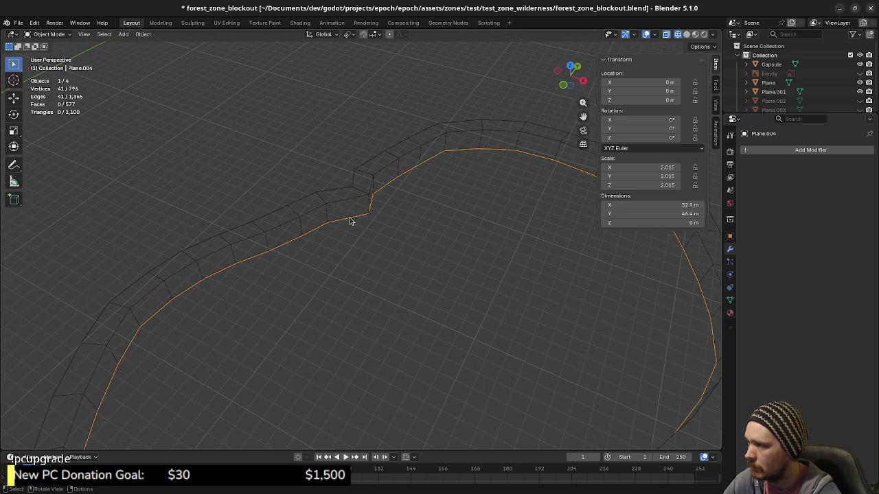
key(Tab)
key(2)
click(349, 218)
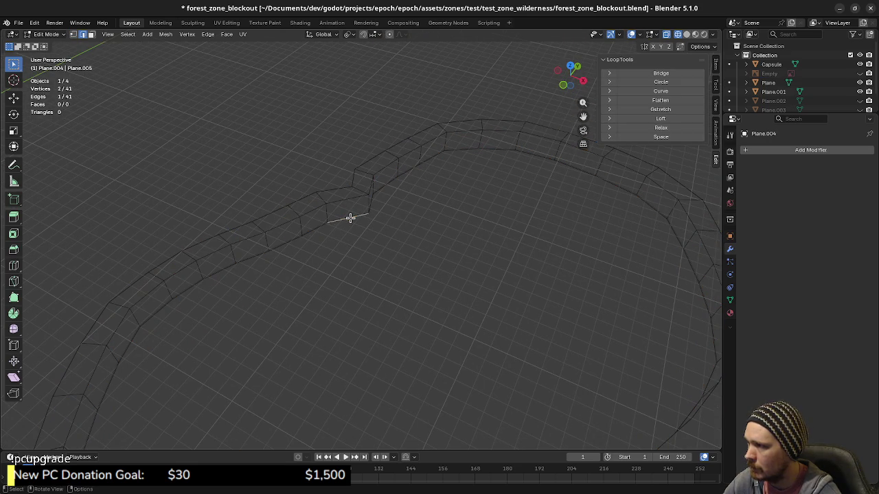
right_click(350, 221)
click(396, 239)
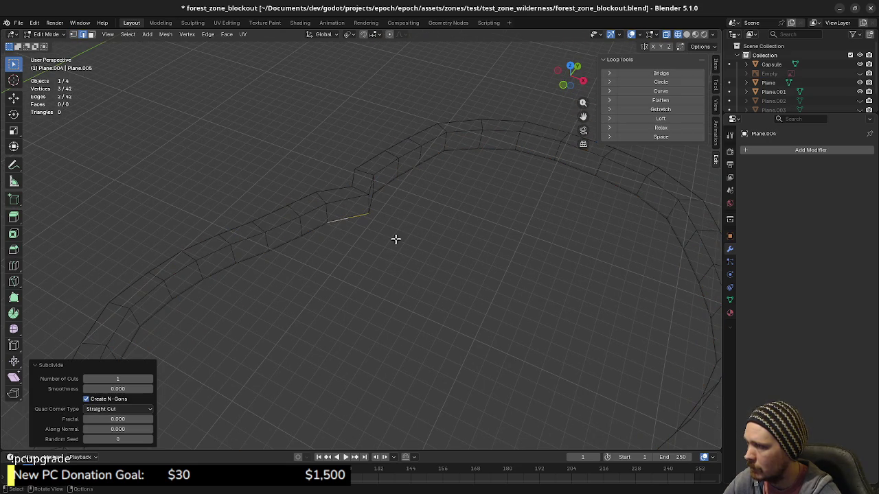
Select the whole 42-vertex loop and view it straight from above.
key(a)
key(KP_7)
scroll(391, 190, down, 2)
scroll(418, 231, down, 1)
scroll(360, 186, down, 1)
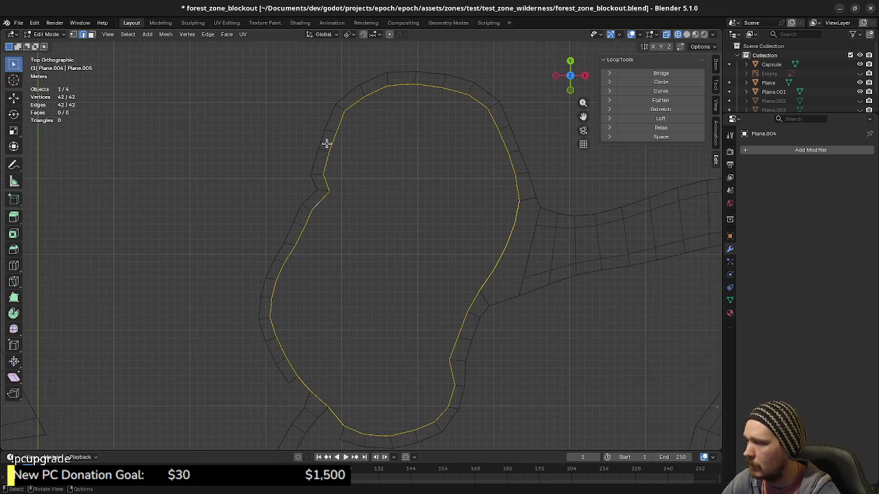
click(226, 34)
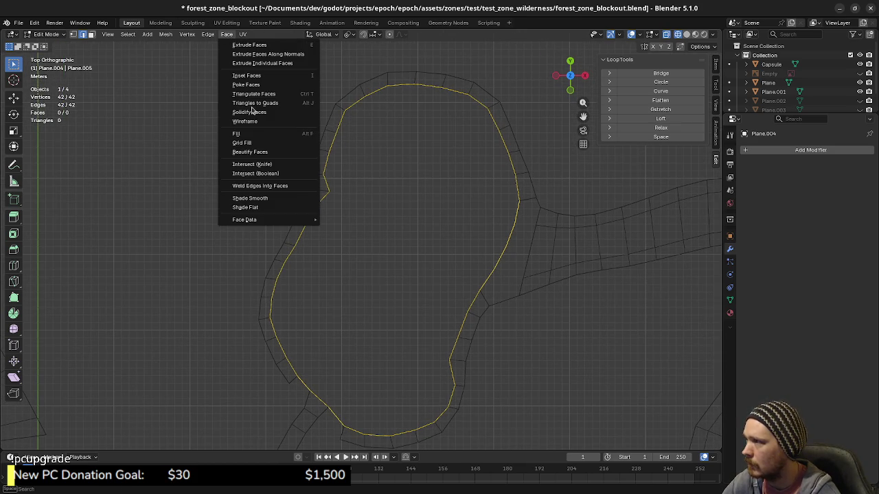
Grid Fill the pond loop with Span 9 and Offset 3, giving 108 quads.
click(255, 143)
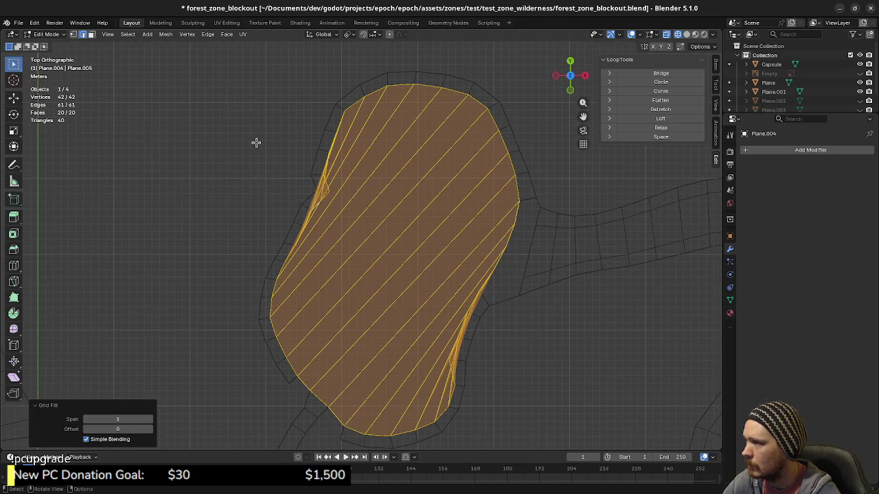
click(151, 419)
click(151, 418)
click(151, 419)
click(151, 419)
click(152, 418)
click(151, 419)
click(151, 419)
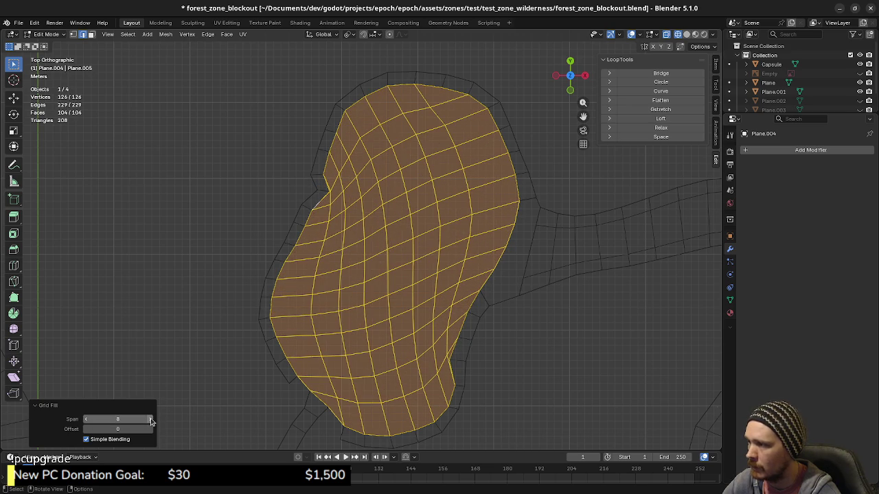
click(151, 420)
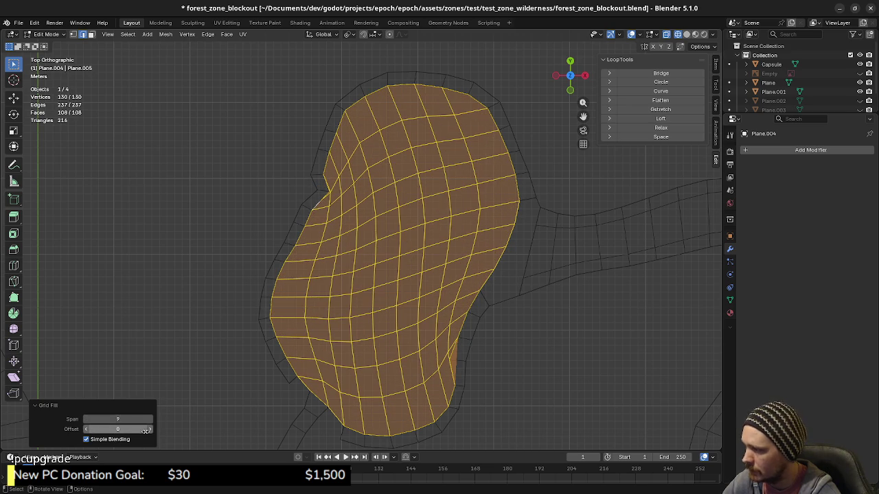
click(150, 429)
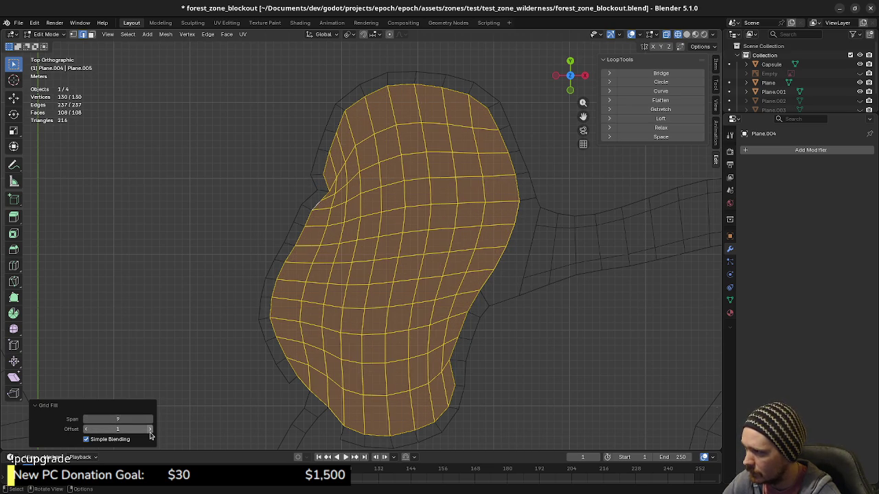
click(151, 430)
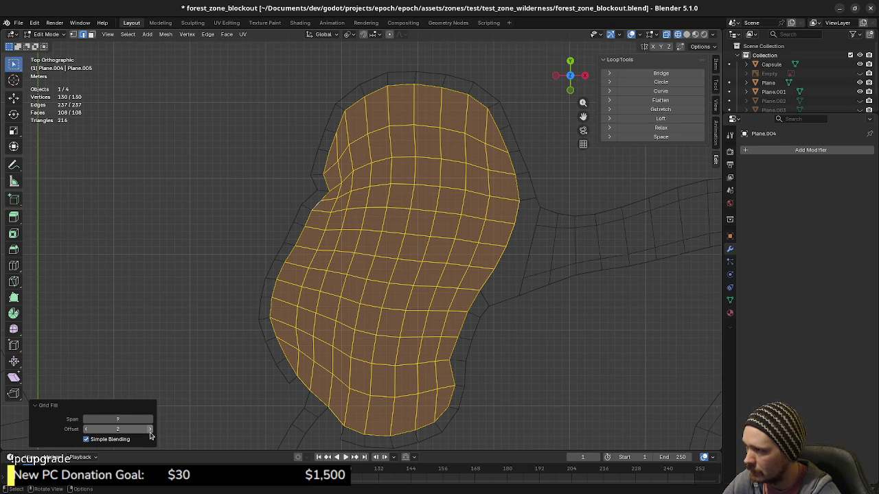
click(150, 429)
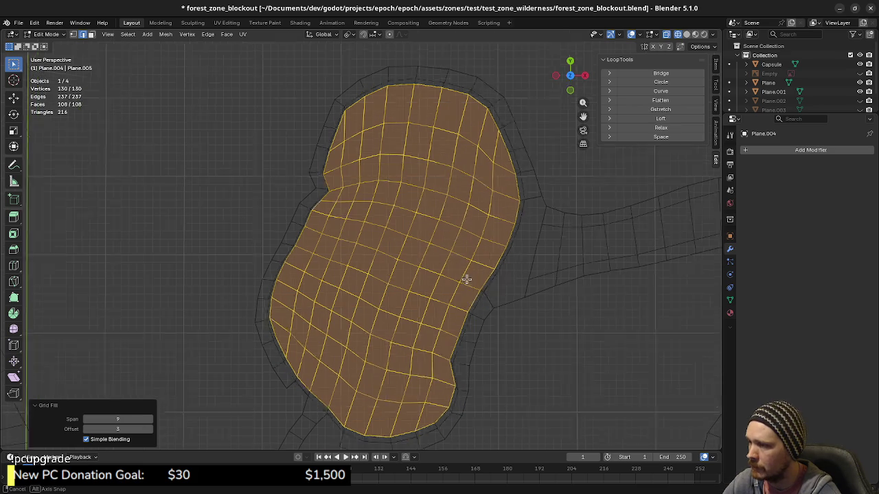
middle_drag(473, 294, 454, 237)
key(Tab)
Delete the grid-filled Plane.004, restore Plane.002 and Plane.003, and hide the Empty's strokes.
key(x)
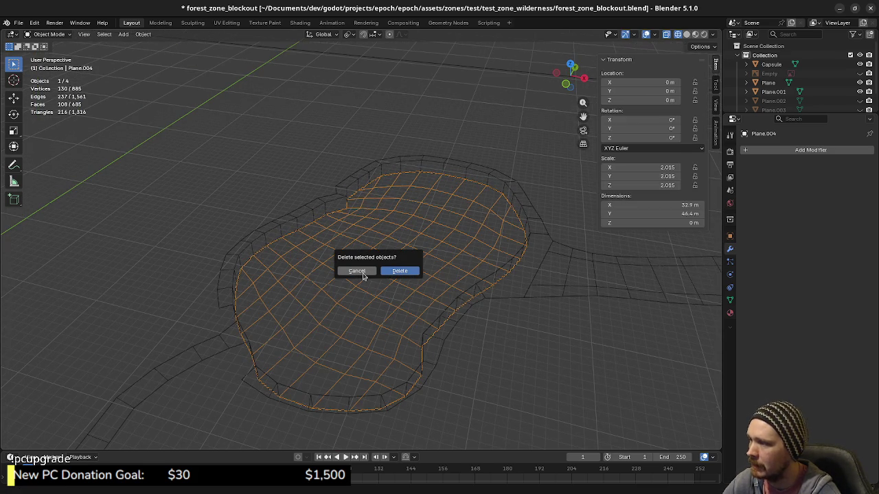
click(356, 271)
middle_drag(363, 274, 377, 295)
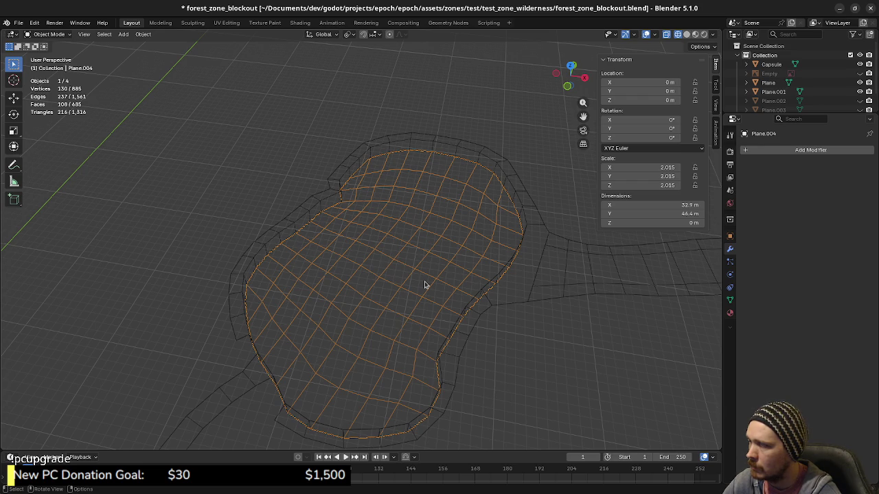
middle_drag(428, 279, 433, 281)
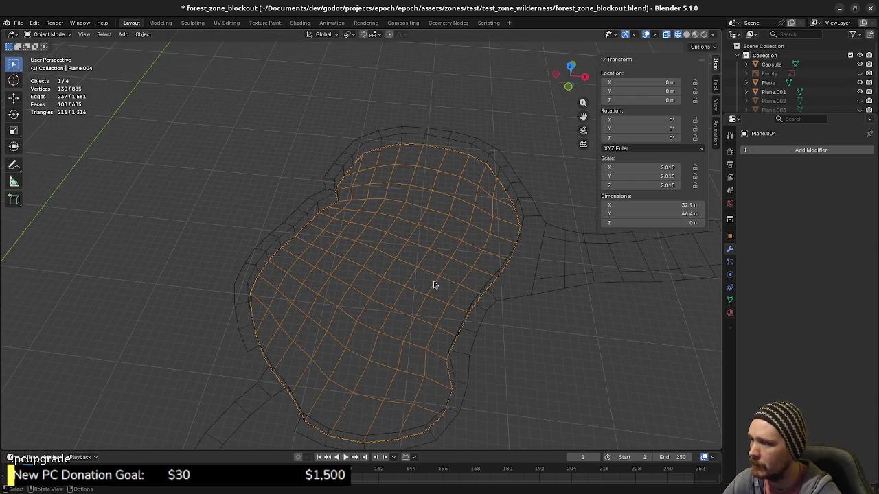
key(x)
click(434, 280)
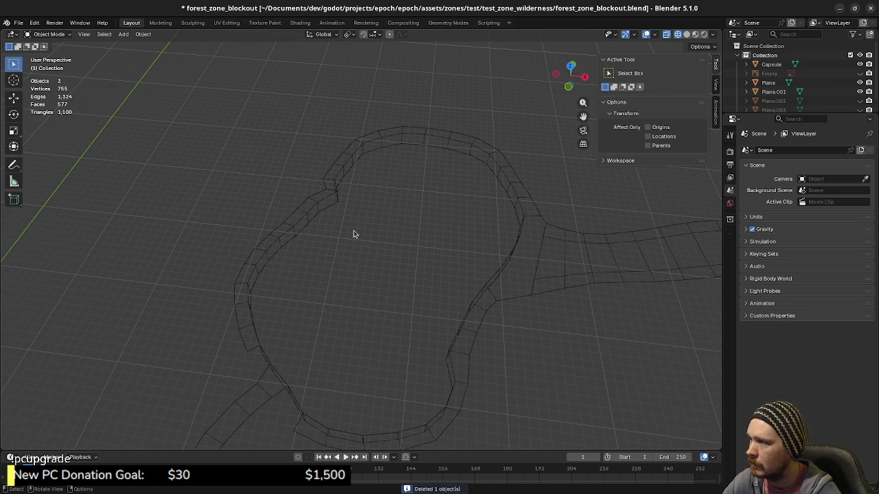
key(ctrl+z)
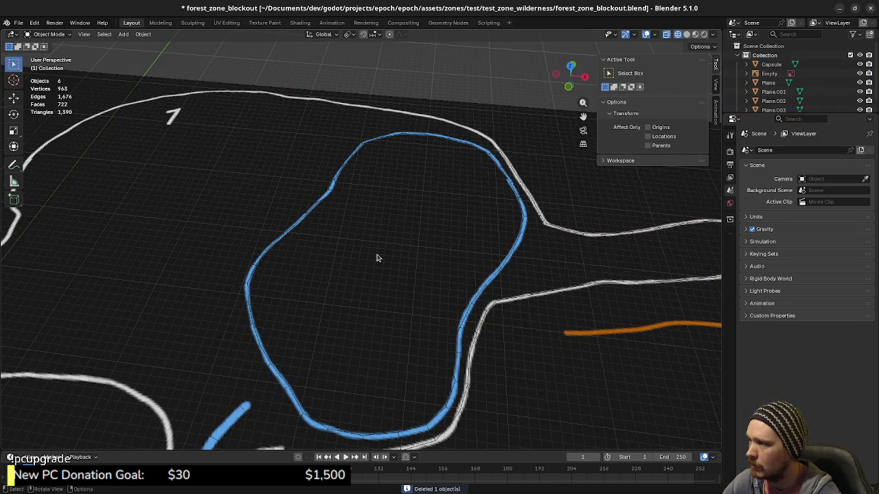
click(860, 74)
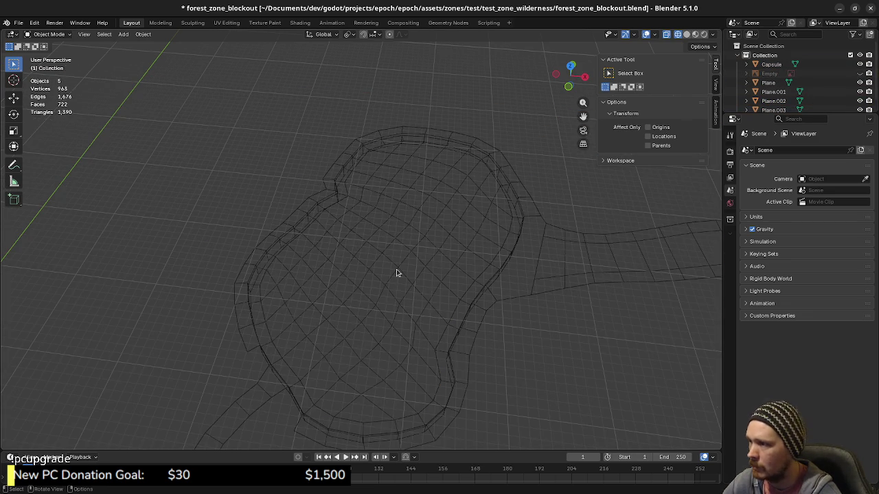
Open Plane.003's pond floor in Edit Mode, seen edge-on from the side.
click(396, 269)
middle_drag(426, 305, 420, 286)
key(Tab)
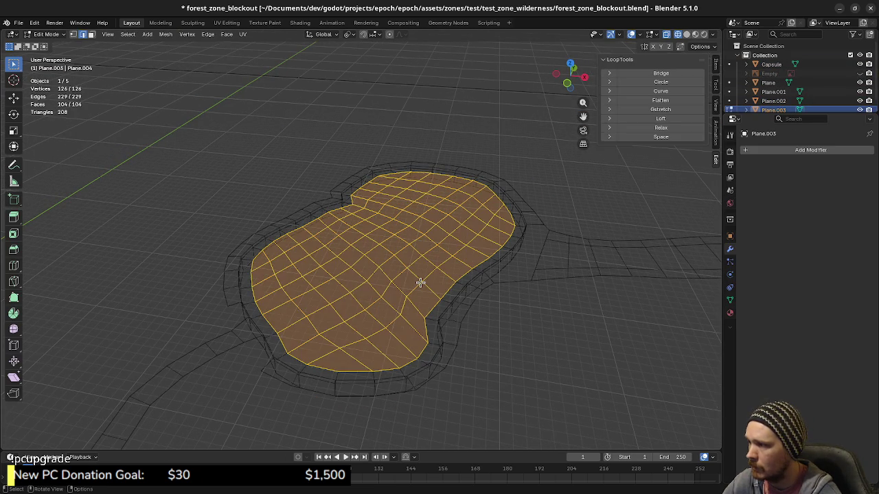
key(KP_3)
scroll(420, 282, up, 3)
scroll(420, 282, up, 2)
scroll(420, 282, up, 3)
scroll(420, 282, up, 2)
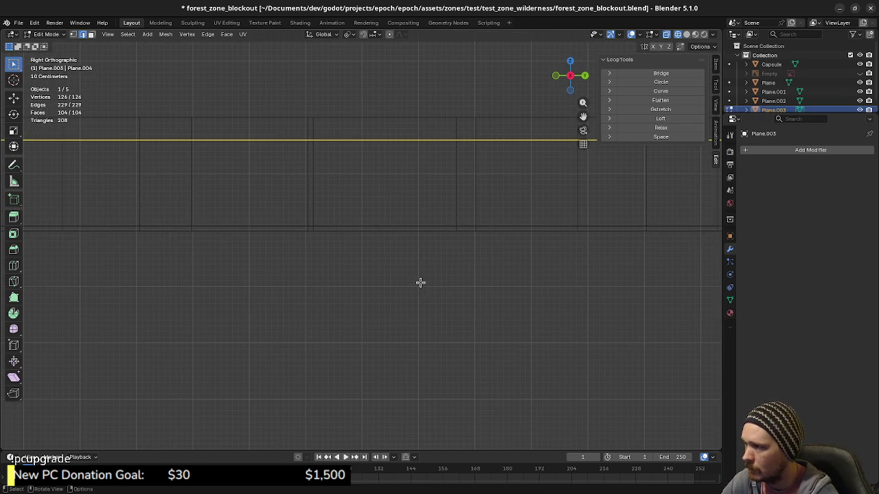
Duplicate the floor, lower the copy about 1.6 m on Z, and separate it.
key(shift+d)
key(z)
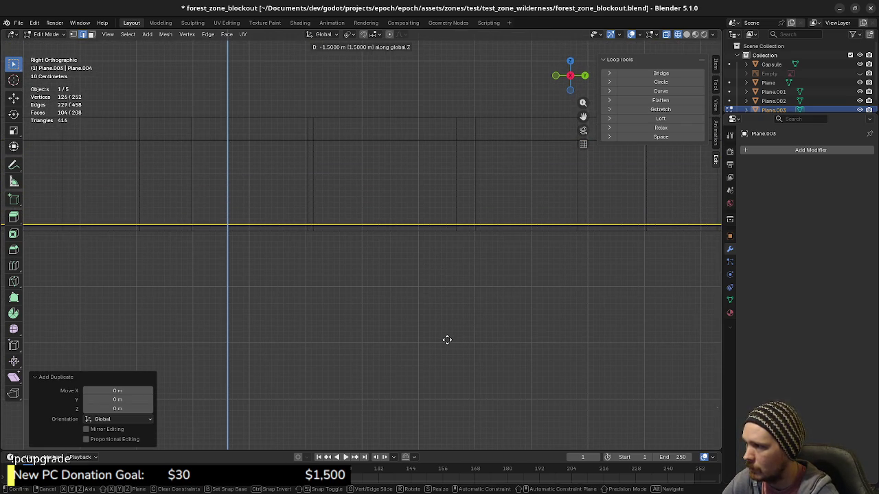
click(449, 344)
mouse_move(449, 343)
middle_down()
mouse_move(447, 319)
mouse_move(391, 298)
mouse_move(323, 291)
mouse_move(473, 320)
mouse_move(410, 321)
mouse_move(399, 302)
middle_up()
key(p)
click(400, 302)
Hide the lowered floor copy and select the floor together with the rim mesh.
key(Tab)
click(358, 247)
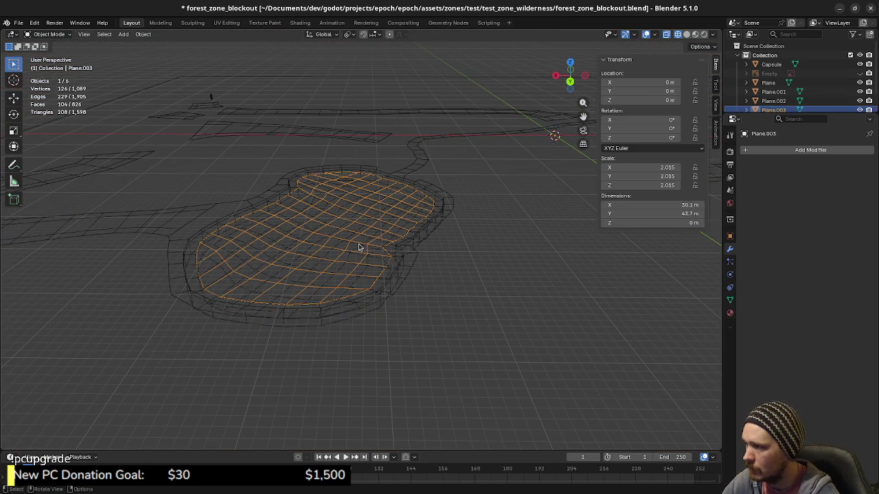
key(h)
mouse_move(359, 261)
middle_down()
mouse_move(374, 289)
mouse_move(424, 277)
mouse_move(432, 255)
middle_up()
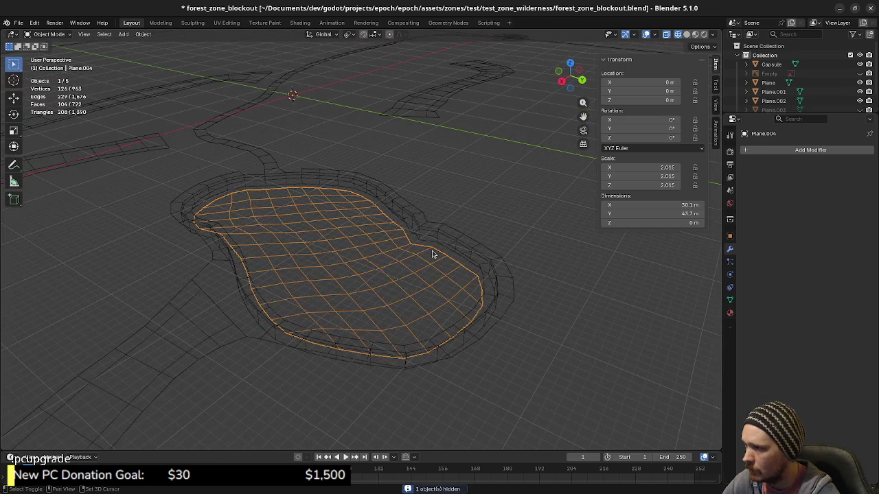
shift+click(427, 242)
key(Tab)
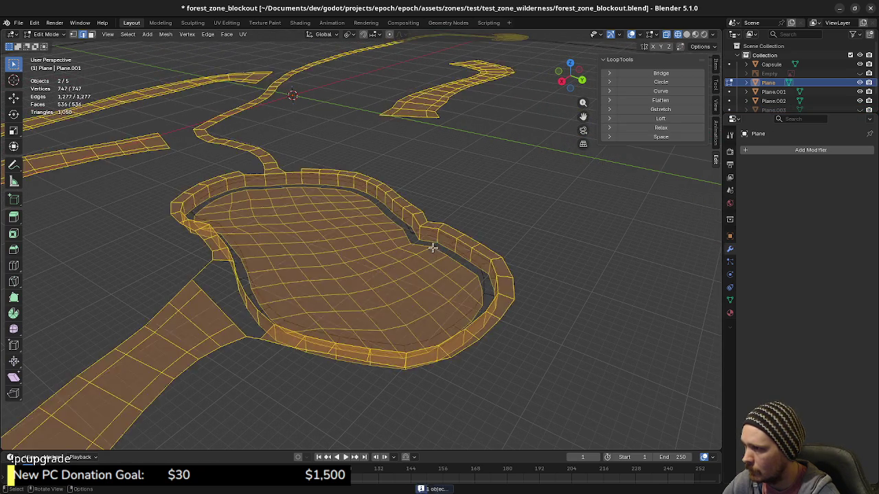
key(Tab)
Join the pond floor into the rim and path mesh, then select its border loop.
click(422, 274)
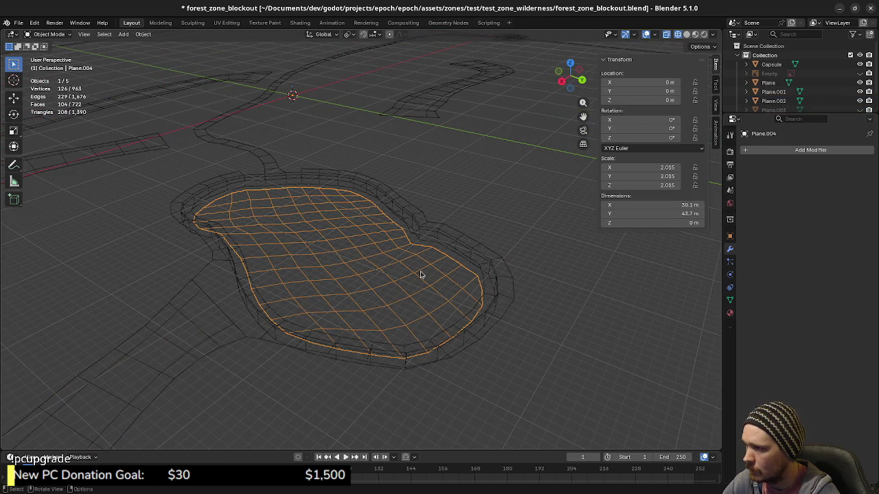
shift+click(435, 245)
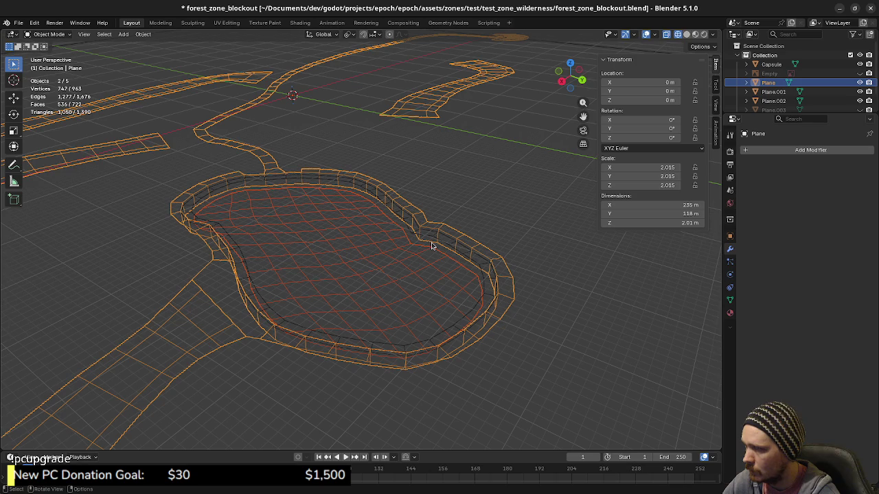
key(F3)
text(join)
key(Return)
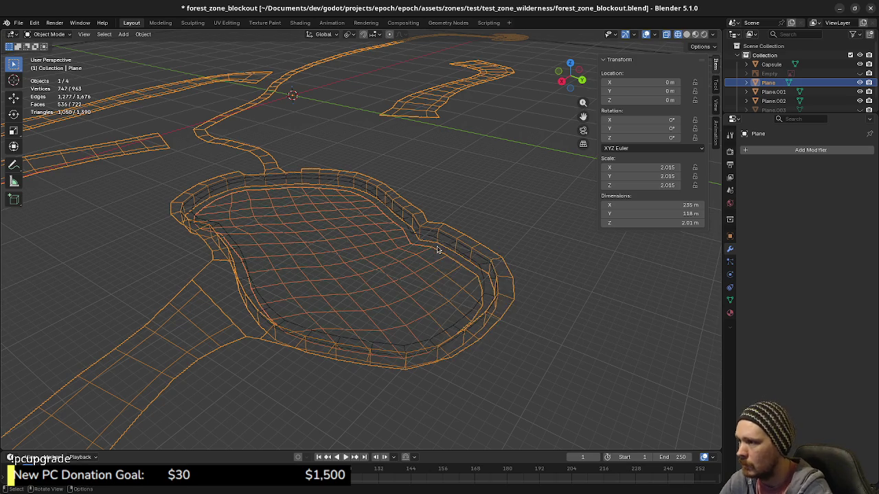
key(Tab)
key(alt+a)
alt+click(439, 248)
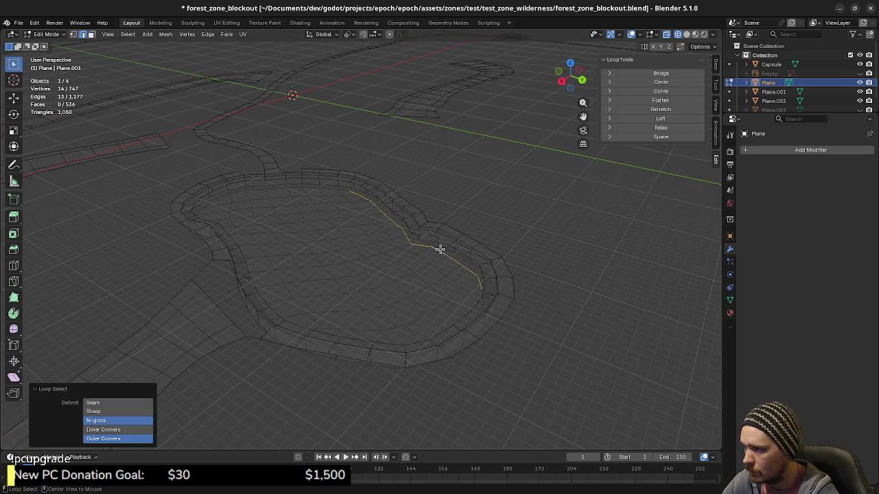
Select the floor's full border loop plus the rim's inner loop along right and bottom.
mouse_move(440, 249)
middle_down()
mouse_move(430, 289)
mouse_move(415, 302)
mouse_move(461, 300)
mouse_move(467, 289)
middle_up()
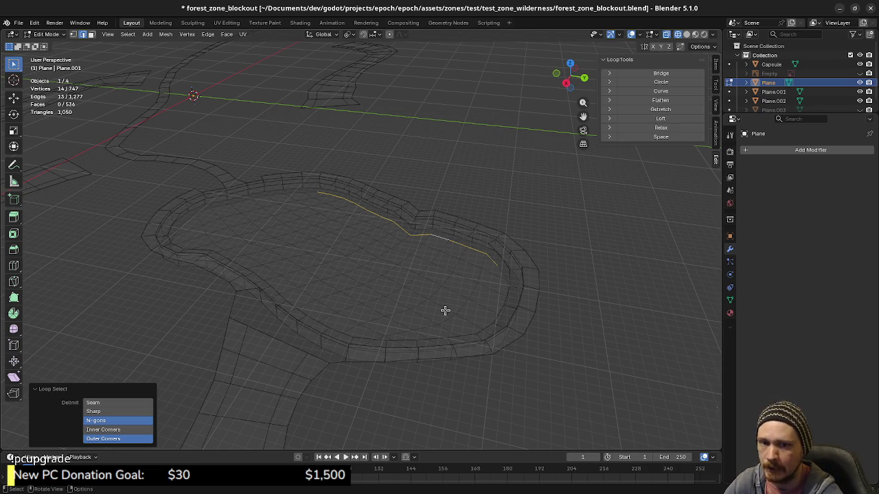
mouse_move(446, 290)
middle_down()
mouse_move(396, 306)
mouse_move(385, 339)
mouse_move(437, 318)
mouse_move(439, 258)
middle_up()
middle_drag(454, 288, 457, 311)
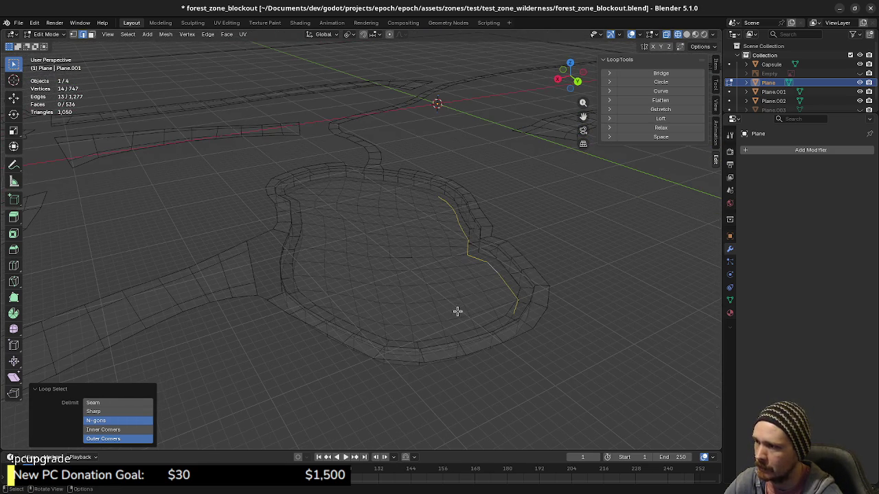
mouse_move(495, 333)
middle_down()
mouse_move(506, 330)
mouse_move(481, 286)
mouse_move(482, 267)
mouse_move(443, 323)
mouse_move(467, 313)
mouse_move(468, 303)
mouse_move(502, 298)
mouse_move(502, 255)
middle_up()
alt+click(502, 257)
alt+shift+click(557, 308)
Add the remaining side and top sections of the rim's inner loop to the selection.
mouse_move(326, 343)
middle_down()
mouse_move(281, 362)
mouse_move(359, 317)
mouse_move(353, 351)
mouse_move(318, 337)
middle_up()
alt+shift+click(315, 330)
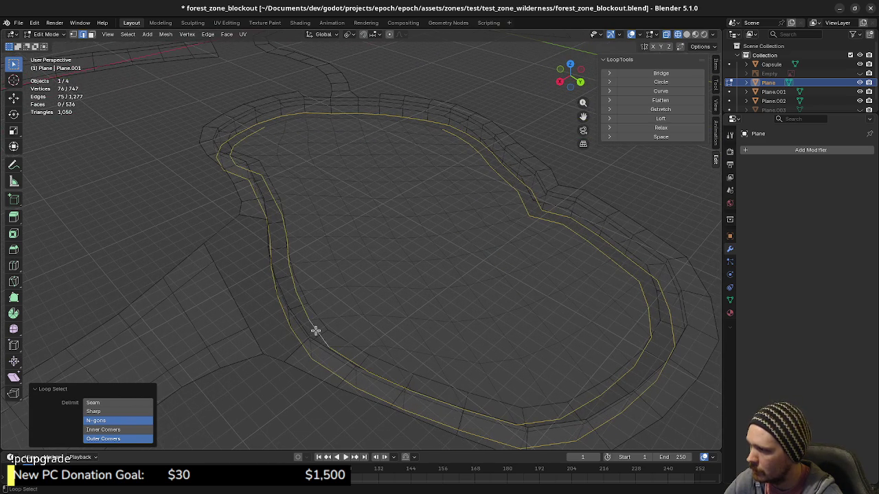
scroll(394, 298, up, 1)
scroll(394, 298, up, 1)
scroll(374, 157, up, 2)
alt+shift+click(352, 152)
middle_drag(414, 297, 451, 323)
key(F3)
Bridge the pond floor and rim edge loops with a connecting strip of faces.
text(bridge)
key(Return)
mouse_move(453, 325)
middle_down()
mouse_move(432, 339)
mouse_move(434, 319)
middle_up()
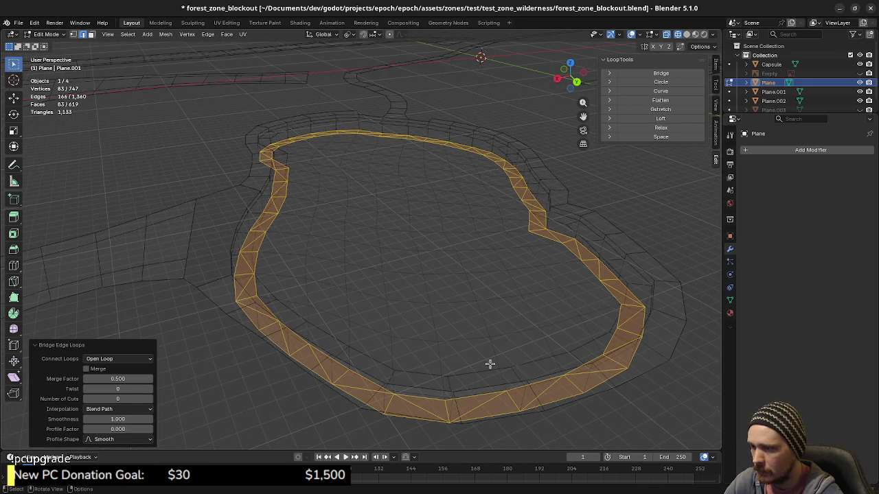
Select the first diagonal edges running up the new bridge strip.
click(598, 370)
scroll(543, 381, up, 2)
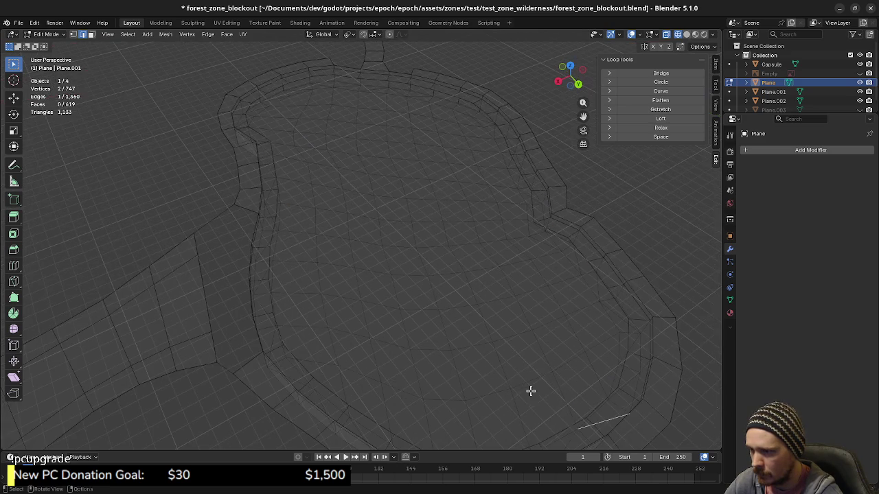
mouse_move(539, 406)
middle_down()
mouse_move(499, 355)
mouse_move(522, 391)
middle_up()
scroll(521, 390, up, 2)
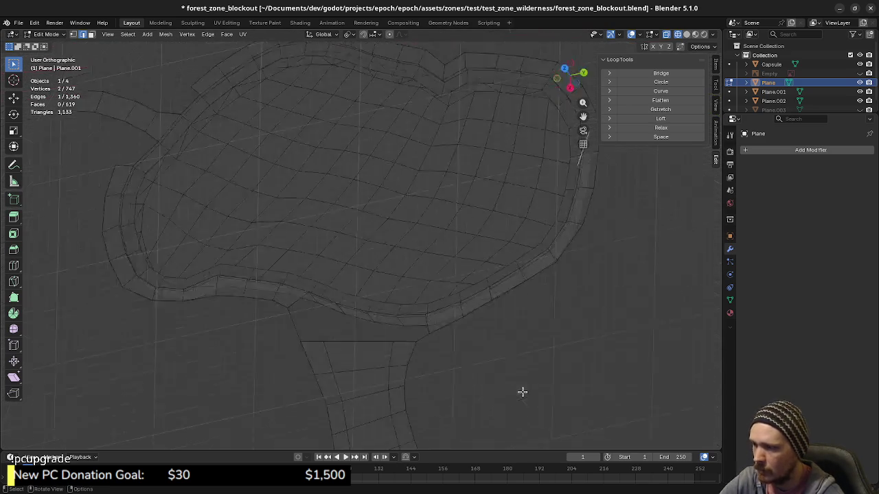
scroll(488, 336, up, 2)
shift+click(474, 219)
shift+click(487, 189)
shift+click(494, 158)
shift+click(494, 128)
shift+middle_drag(494, 128, 464, 263)
shift+click(466, 254)
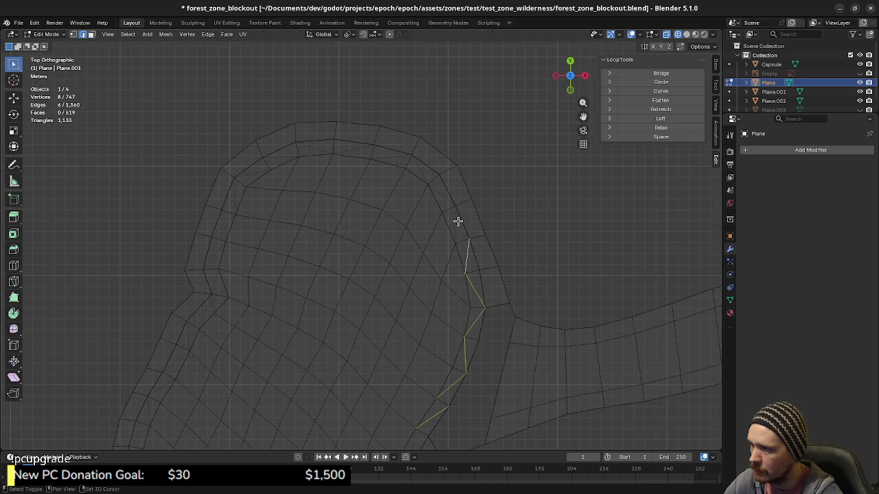
shift+click(440, 196)
Reset the selection and box-select the diagonal edges along the strip's right side.
key(a)
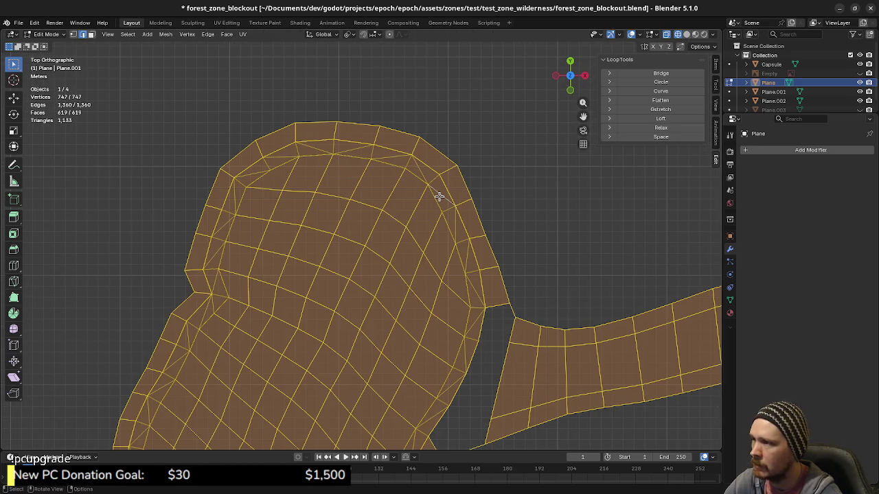
alt+click(474, 341)
key(3)
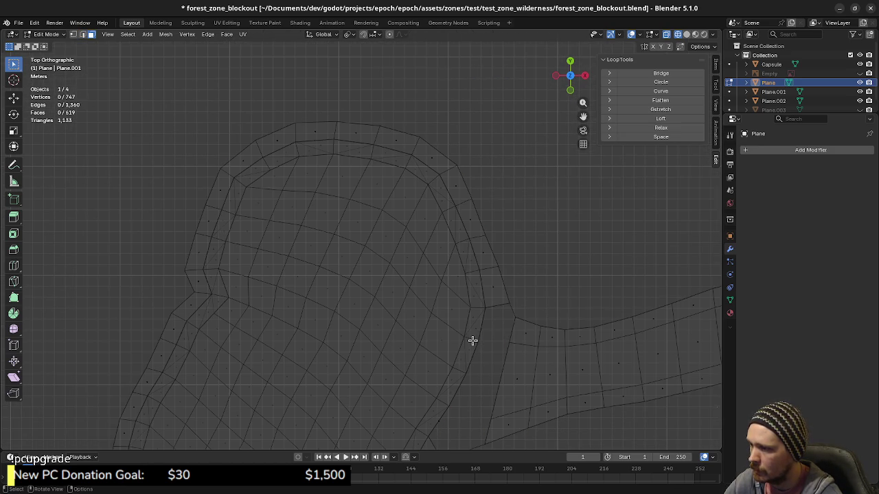
alt+click(473, 340)
key(alt+a)
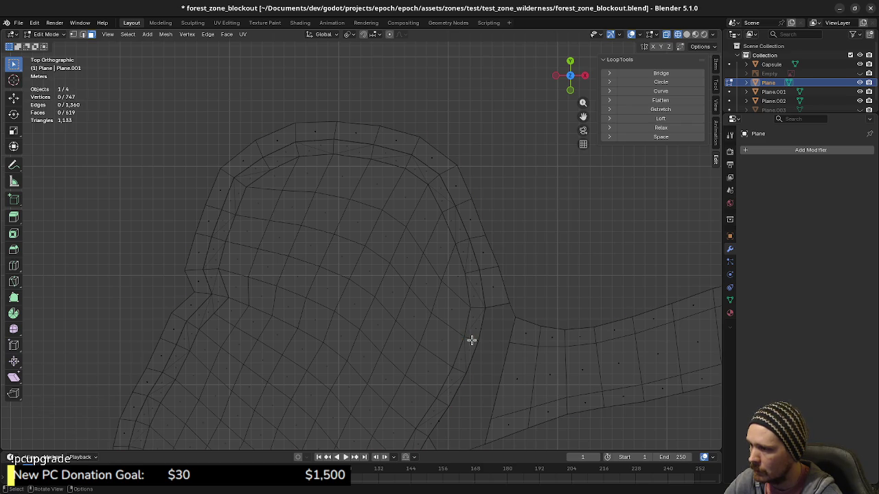
mouse_move(473, 322)
shift+mouse_down()
mouse_move(467, 259)
mouse_move(443, 196)
mouse_move(389, 153)
mouse_move(318, 147)
mouse_move(286, 155)
mouse_move(231, 195)
shift+mouse_up()
shift+drag(227, 226, 281, 308)
Undo an accidental pond-floor box select so only the strip's diagonal edges stay selected.
scroll(281, 308, down, 2)
scroll(357, 204, down, 2)
scroll(396, 245, down, 1)
drag(248, 87, 468, 390)
text(e)
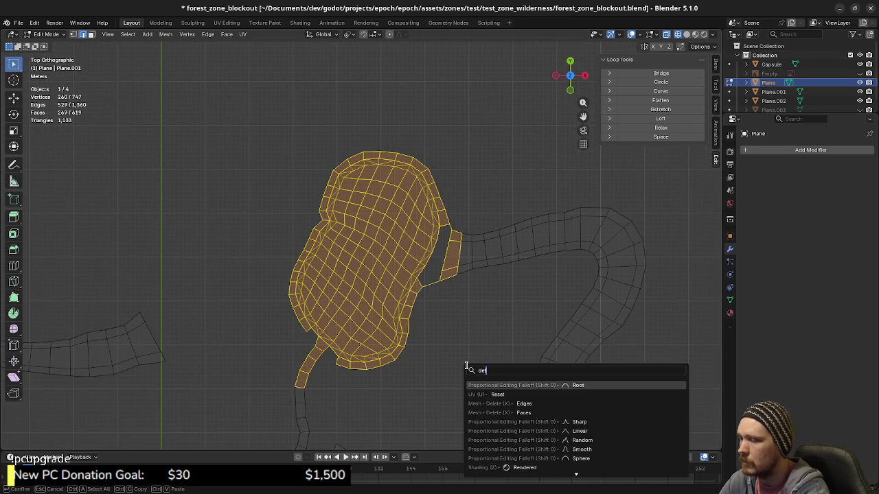
key(BackSpace)
key(BackSpace)
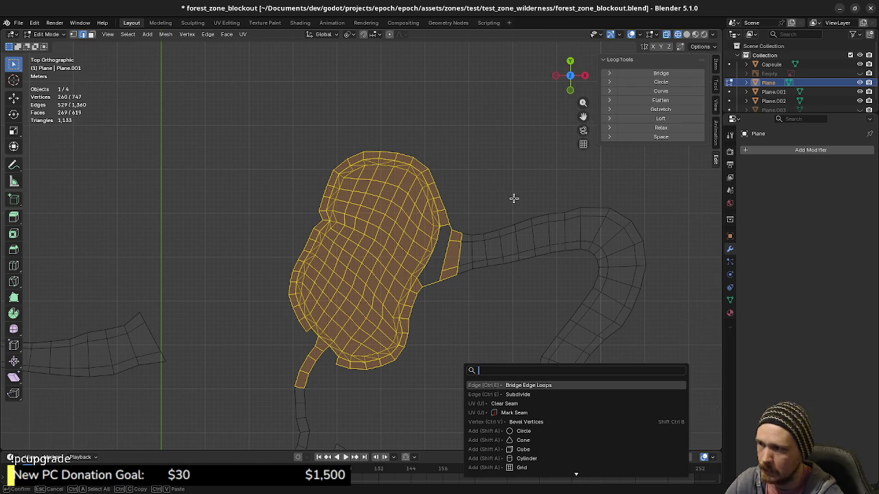
key(Escape)
scroll(441, 300, up, 2)
scroll(440, 302, up, 2)
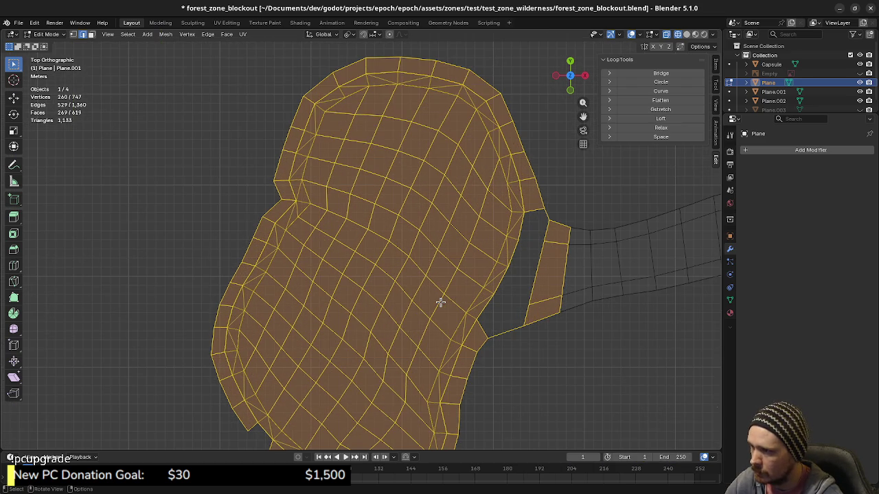
key(ctrl+z)
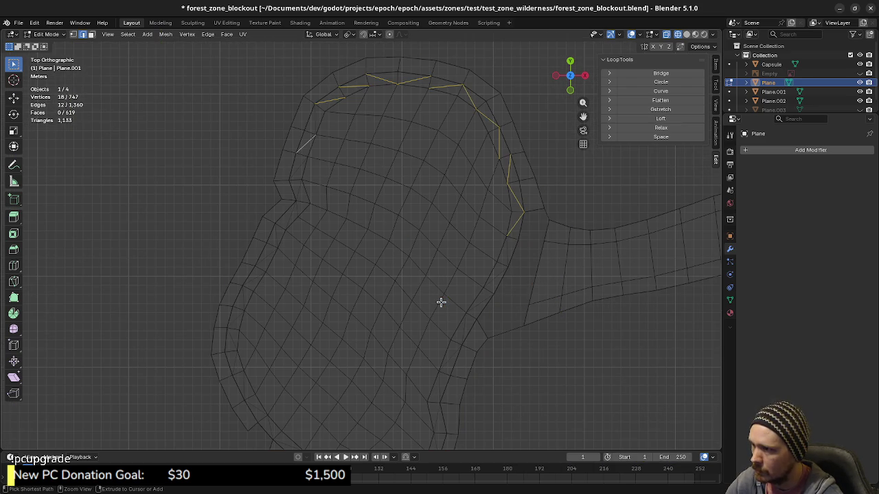
scroll(441, 302, down, 2)
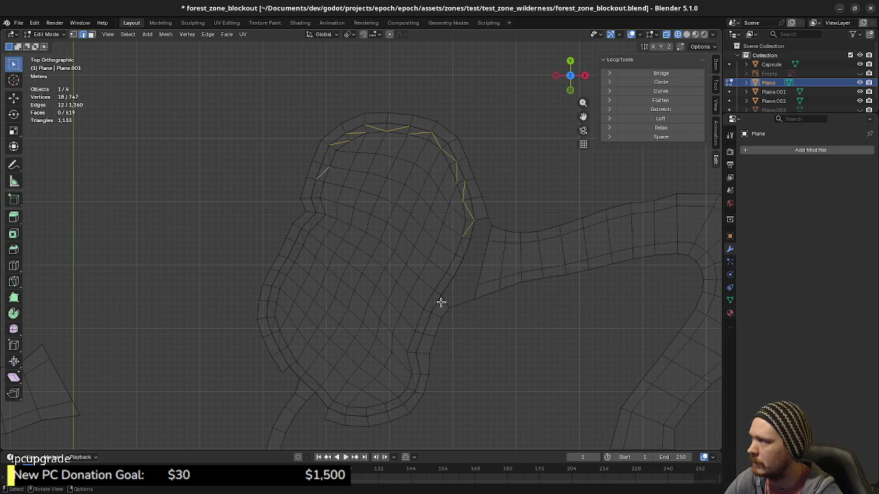
scroll(443, 293, up, 2)
Dissolve the 12 selected diagonal edges along the top of the strip.
key(x)
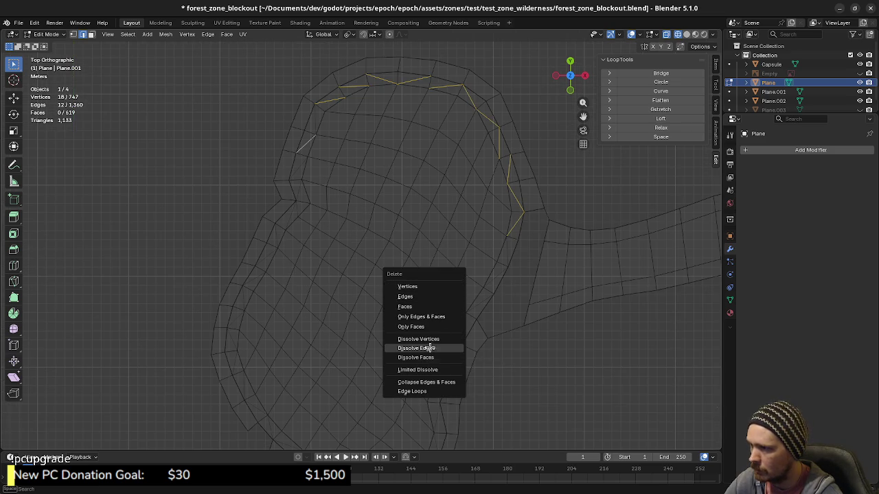
click(430, 349)
scroll(473, 309, down, 2)
Select the whole mesh to check the result, then clear the selection.
key(a)
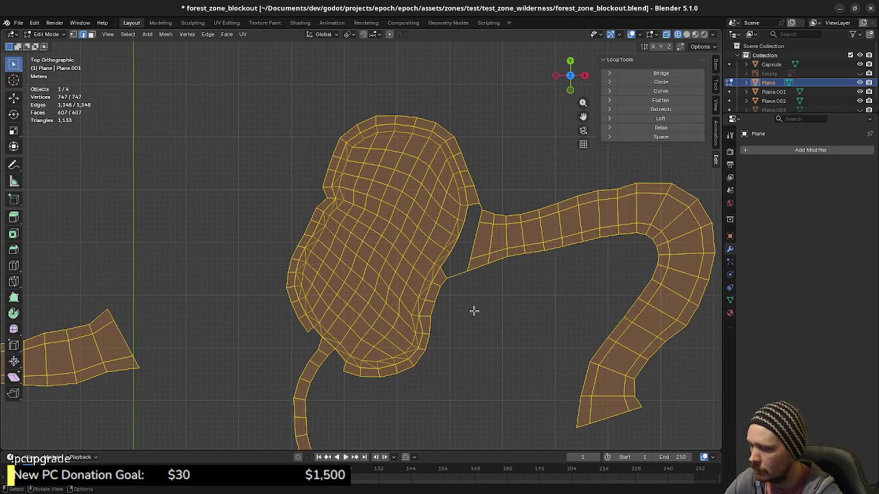
scroll(471, 311, down, 1)
drag(275, 112, 465, 392)
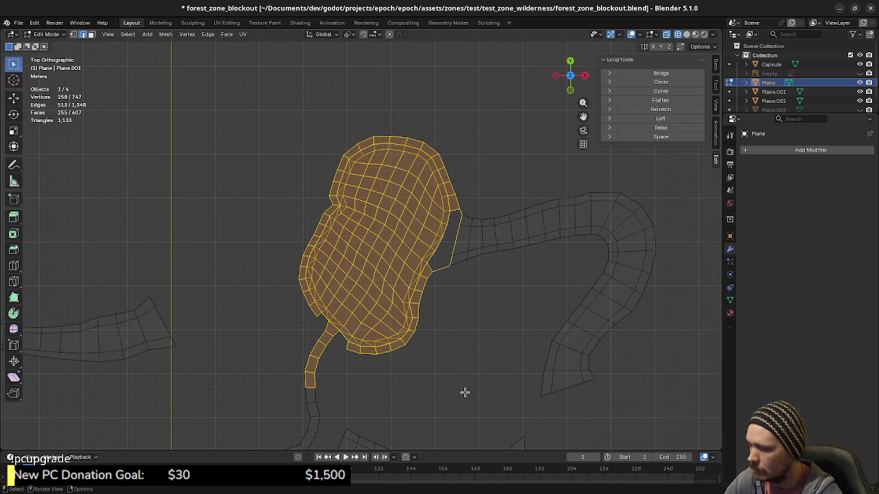
key(a)
key(alt+a)
key(a)
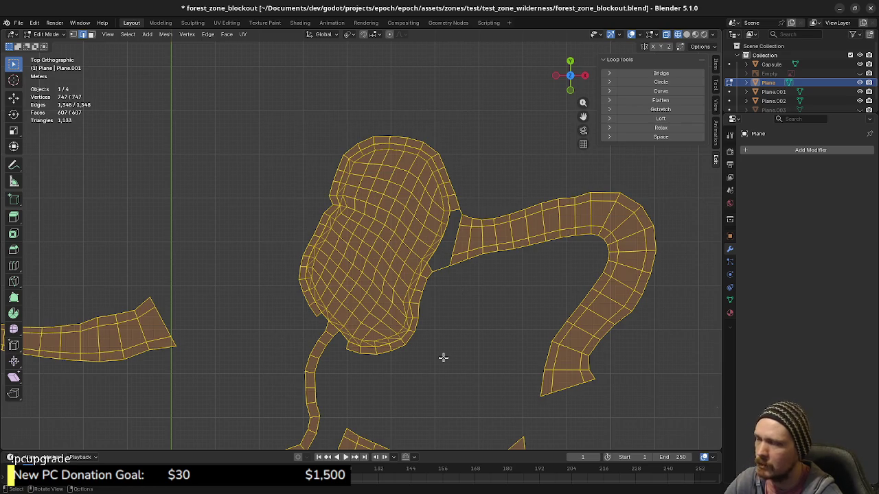
key(alt+a)
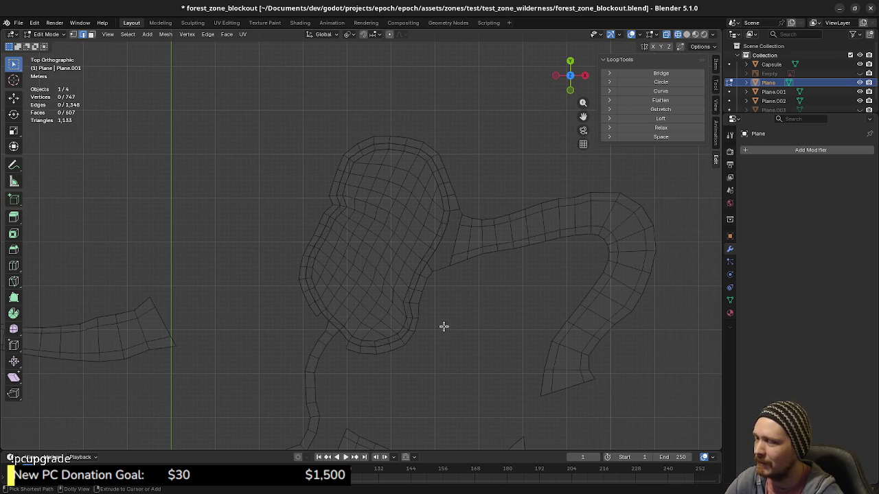
scroll(440, 300, up, 3)
Select diagonal rim edges along the pond's right side and bottom curve, dropping a wrong pick.
scroll(433, 288, up, 3)
mouse_move(515, 274)
shift+middle_down()
mouse_move(421, 285)
mouse_move(414, 328)
mouse_move(445, 287)
shift+middle_up()
scroll(414, 328, down, 2)
shift+click(443, 292)
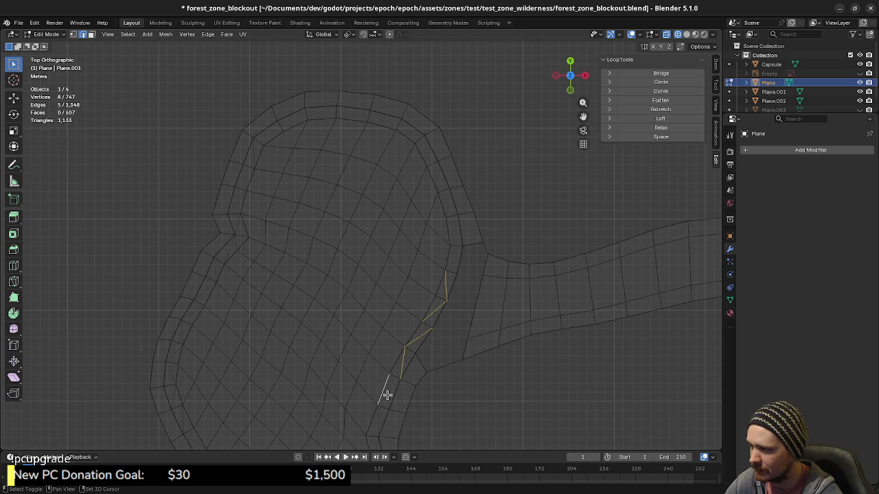
shift+middle_drag(388, 417, 434, 310)
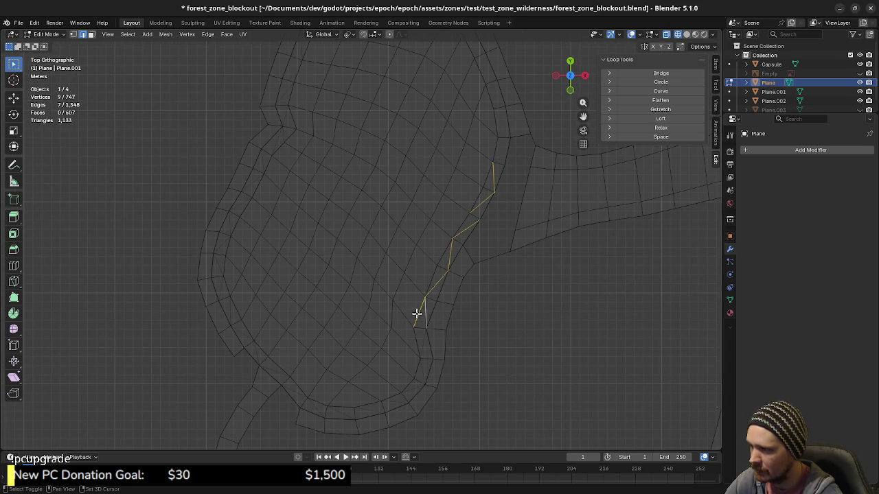
shift+click(420, 386)
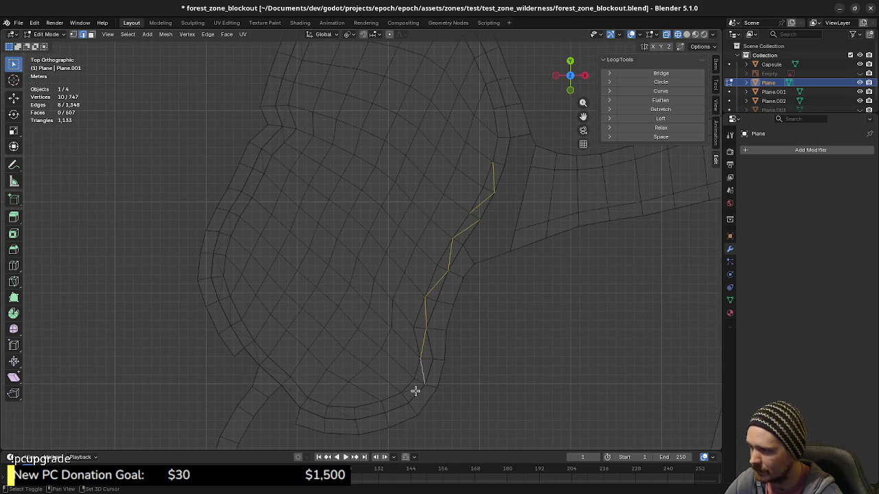
shift+click(364, 407)
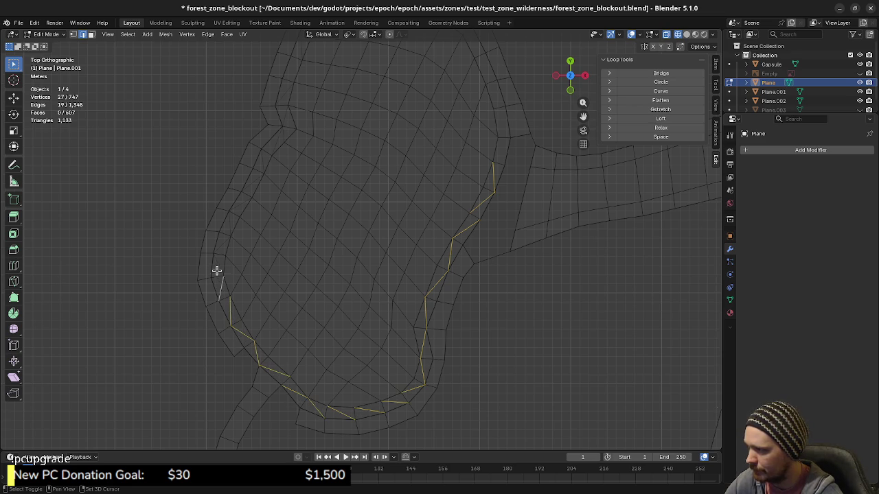
scroll(220, 258, up, 4)
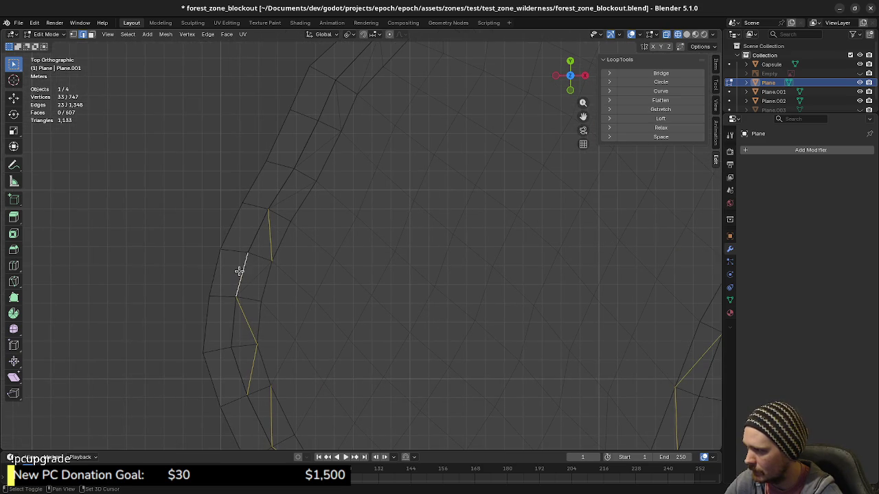
shift+click(255, 277)
middle_drag(259, 318, 323, 283)
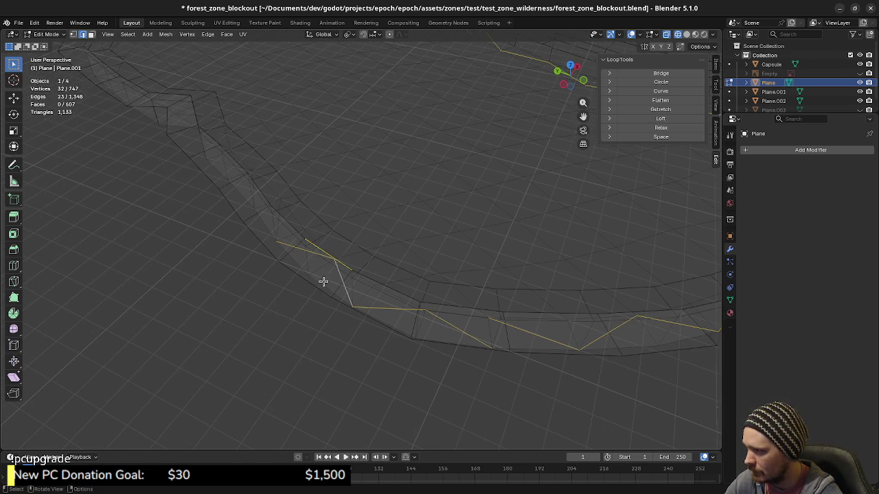
shift+click(322, 244)
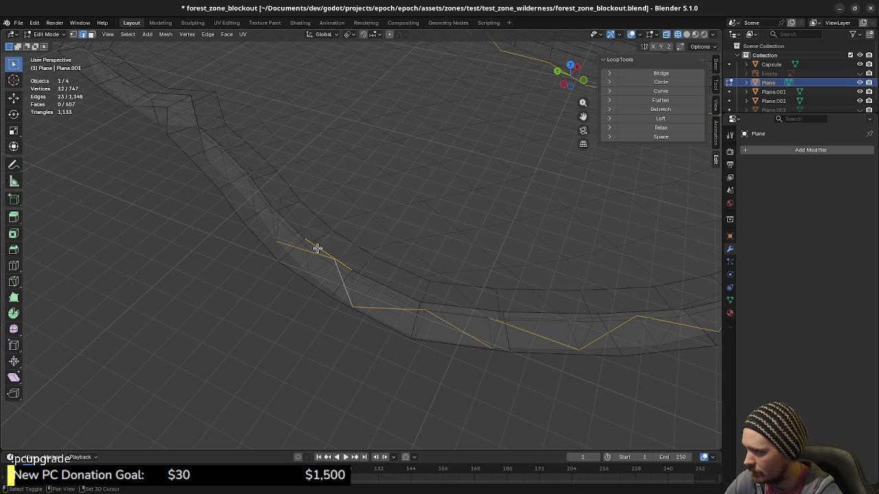
mouse_move(316, 248)
middle_down()
mouse_move(375, 272)
mouse_move(386, 362)
middle_up()
In top orthographic view, add the remaining diagonal edges around the top of the rim.
key(KP_7)
scroll(297, 352, up, 2)
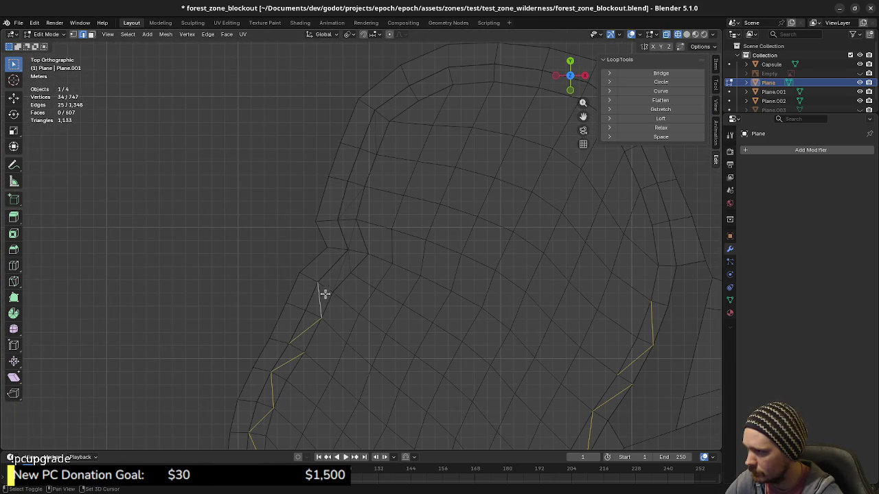
scroll(364, 286, up, 2)
scroll(368, 289, up, 1)
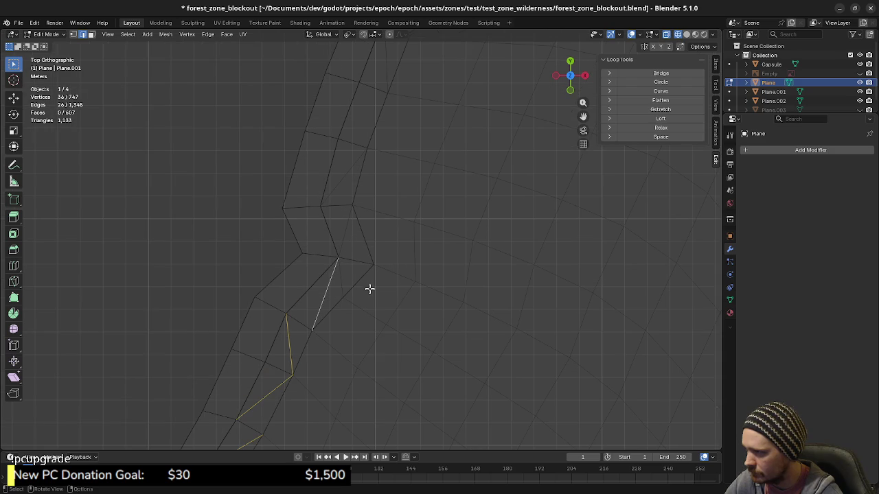
shift+middle_drag(347, 218, 361, 280)
shift+click(357, 236)
shift+middle_drag(419, 171, 359, 236)
shift+click(357, 231)
shift+middle_drag(490, 167, 400, 252)
scroll(537, 327, up, 2)
scroll(505, 376, up, 2)
mouse_move(506, 330)
shift+middle_down()
mouse_move(466, 323)
mouse_move(518, 330)
shift+middle_up()
scroll(517, 330, down, 3)
Dissolve the 29 selected rim diagonals into quads and return to Object Mode.
key(x)
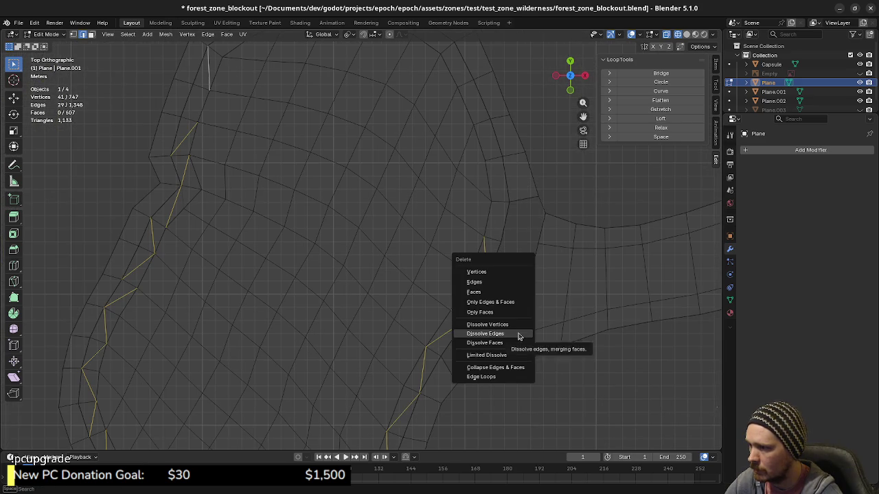
click(490, 336)
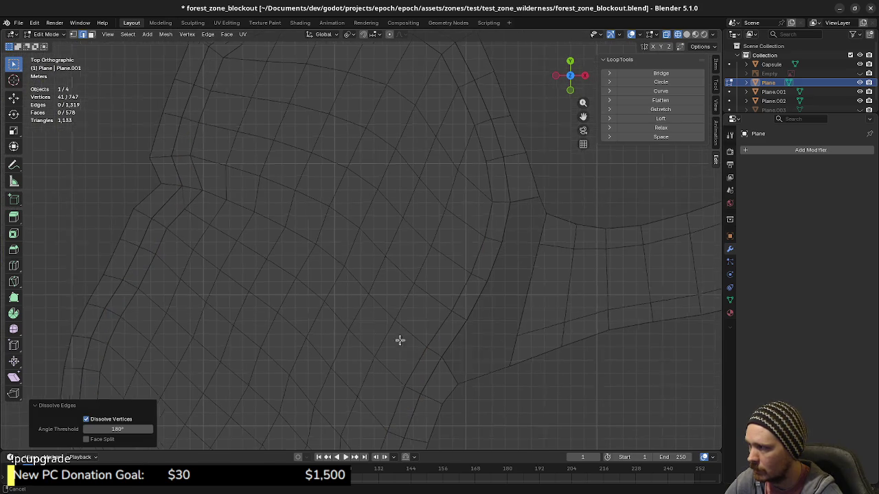
shift+middle_drag(400, 341, 532, 366)
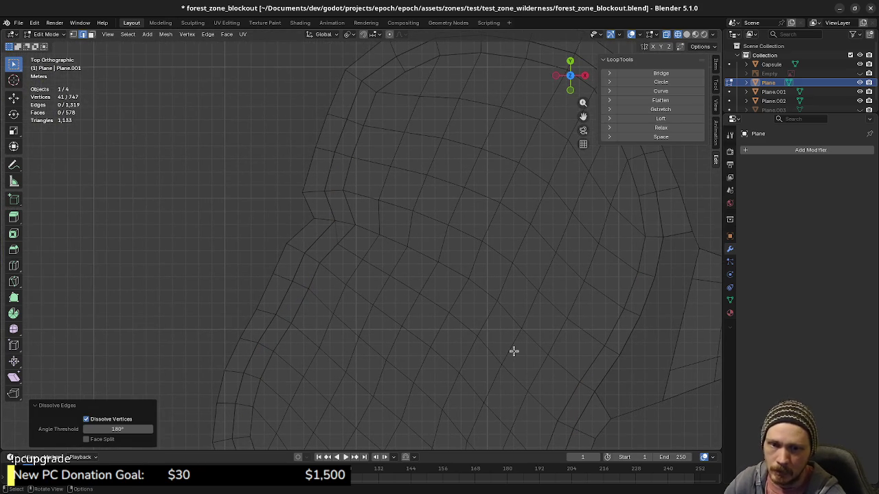
scroll(513, 344, down, 1)
scroll(543, 340, down, 1)
mouse_move(542, 337)
shift+middle_down()
mouse_move(520, 252)
mouse_move(478, 331)
mouse_move(469, 320)
mouse_move(476, 286)
mouse_move(416, 304)
mouse_move(427, 302)
shift+middle_up()
scroll(481, 332, down, 2)
key(ctrl+z)
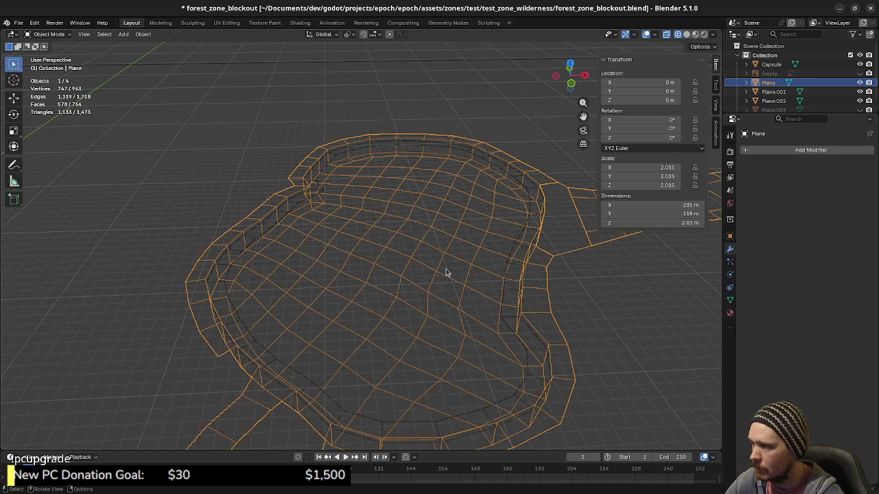
Select the Plane mesh, view it along the rim wall, and enter Edit Mode.
key(ctrl+z)
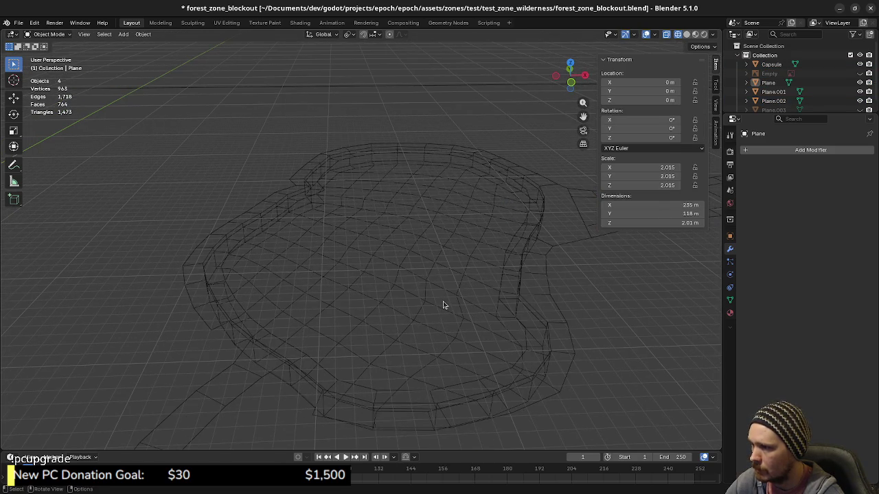
click(460, 309)
scroll(488, 320, up, 1)
mouse_move(488, 321)
middle_down()
mouse_move(402, 304)
mouse_move(501, 337)
mouse_move(428, 343)
middle_up()
scroll(408, 296, up, 3)
scroll(431, 308, up, 2)
scroll(431, 290, up, 2)
mouse_move(431, 290)
middle_down()
mouse_move(435, 324)
mouse_move(453, 327)
middle_up()
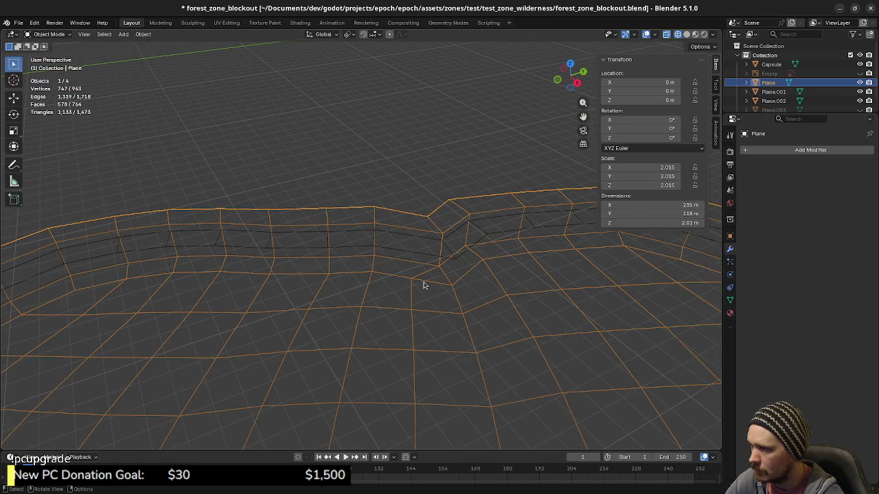
key(Tab)
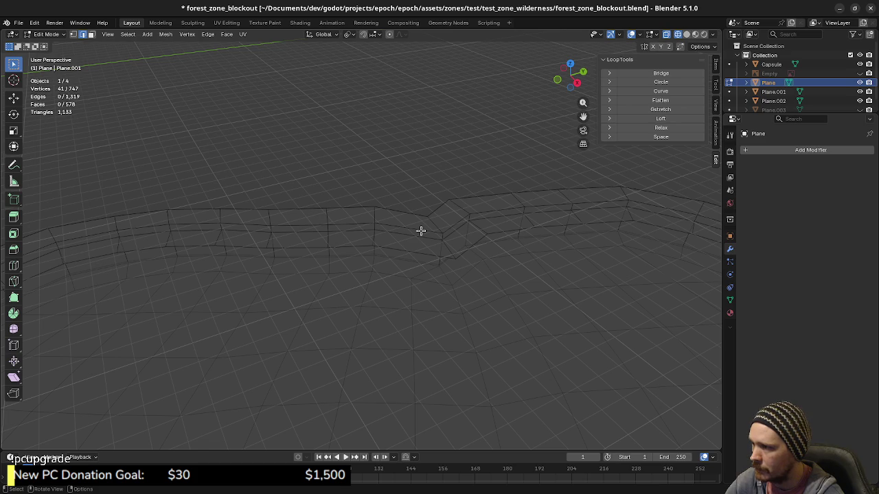
Subdivide the upper rim edge beside the kink and the lower wall edge.
click(420, 232)
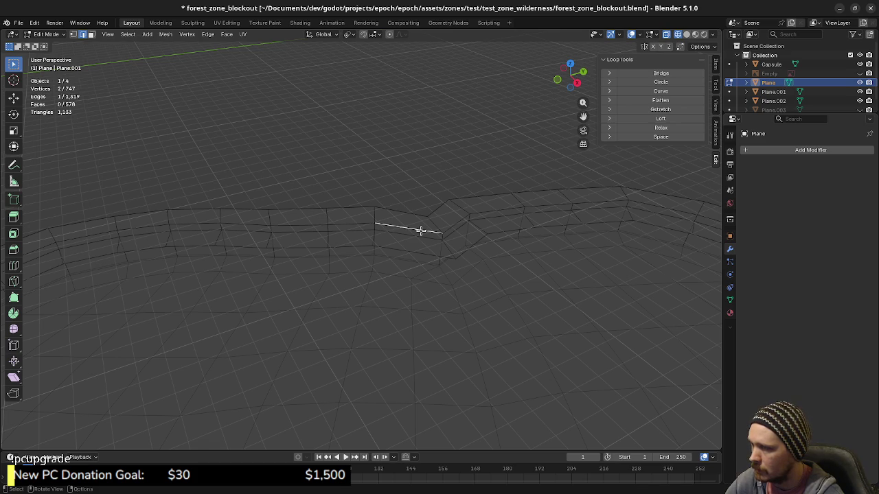
key(F3)
text(subd)
key(Return)
mouse_move(433, 259)
middle_down()
mouse_move(389, 322)
mouse_move(386, 306)
mouse_move(357, 294)
middle_up()
click(353, 293)
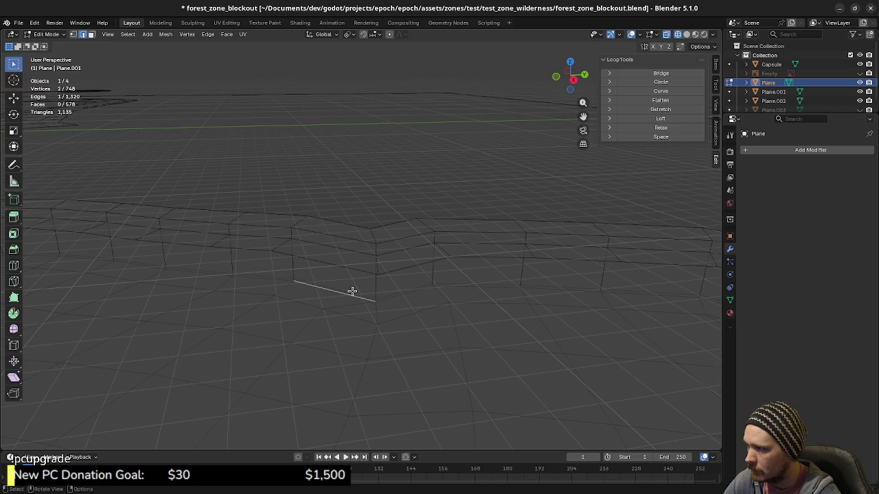
key(F3)
text(subd)
key(Return)
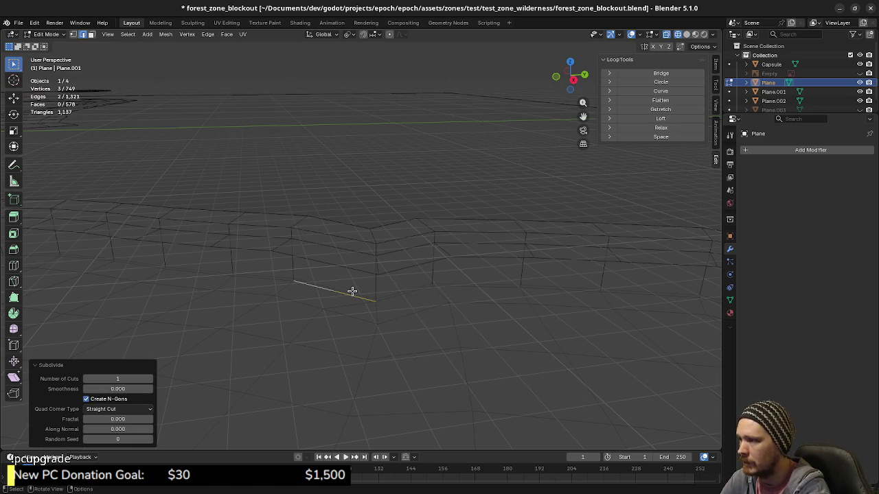
Dissolve the stray edge at the new midpoint, then begin another Subdivide.
key(1)
click(322, 313)
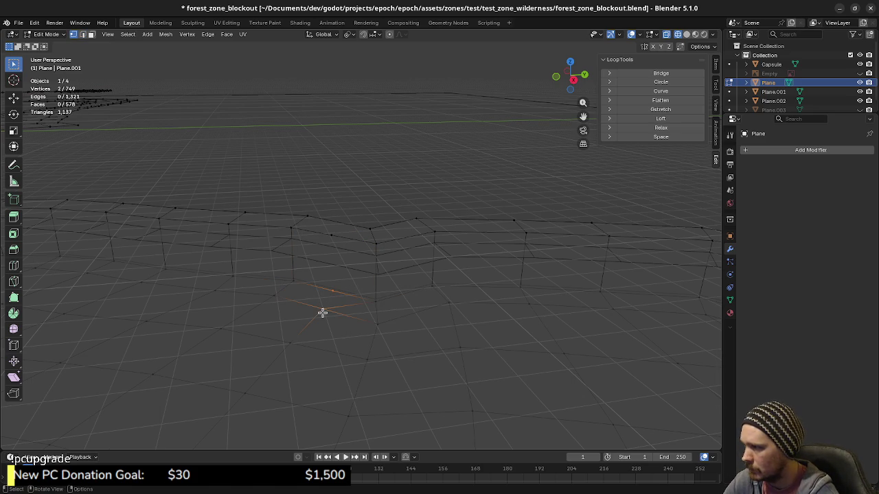
key(2)
key(x)
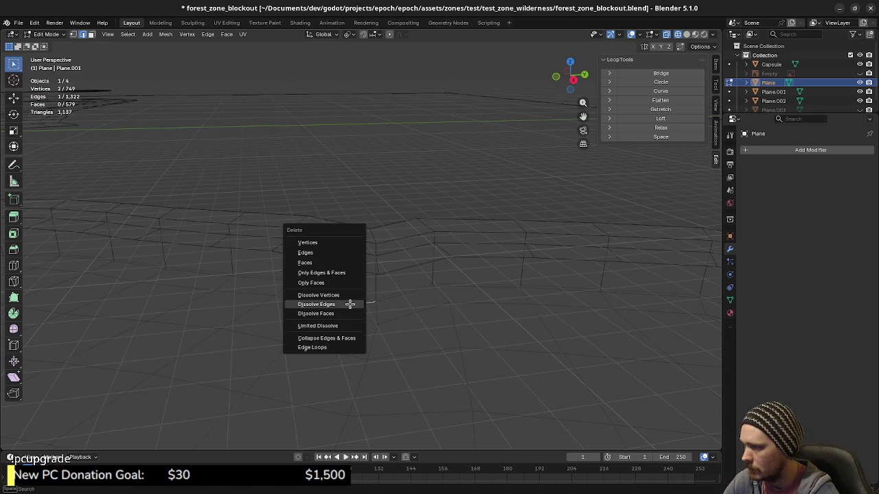
click(350, 304)
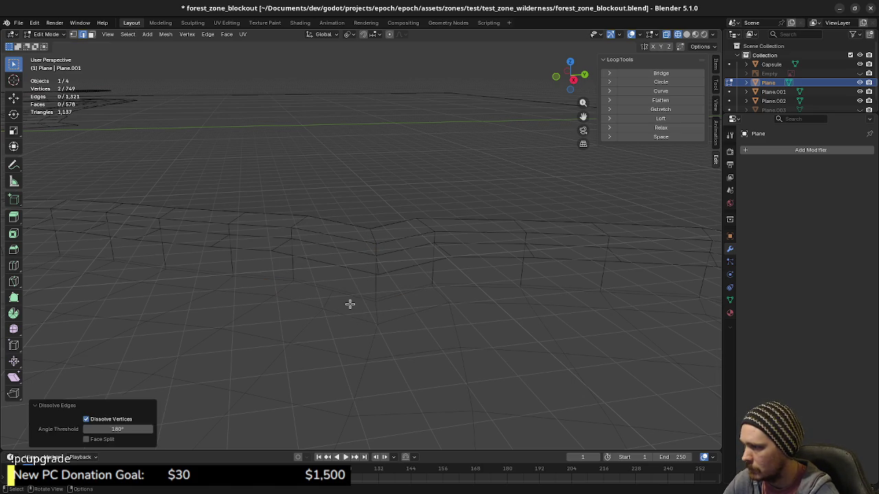
key(1)
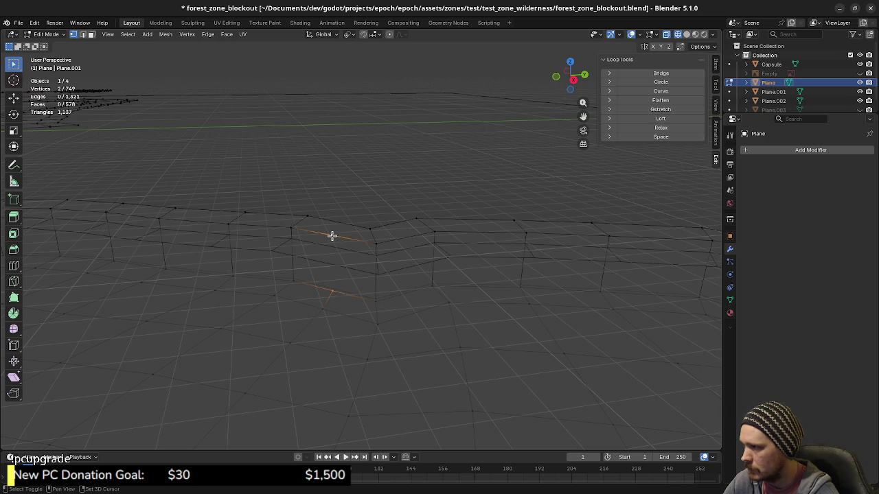
key(2)
key(F3)
text(subd)
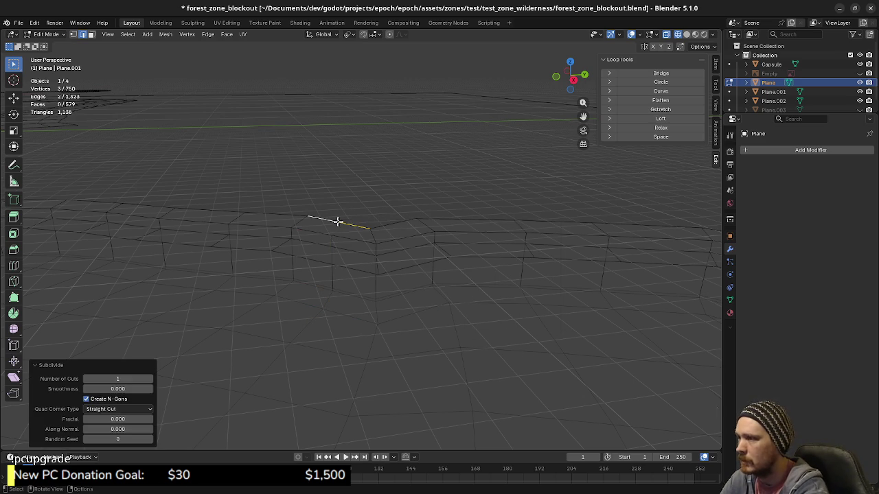